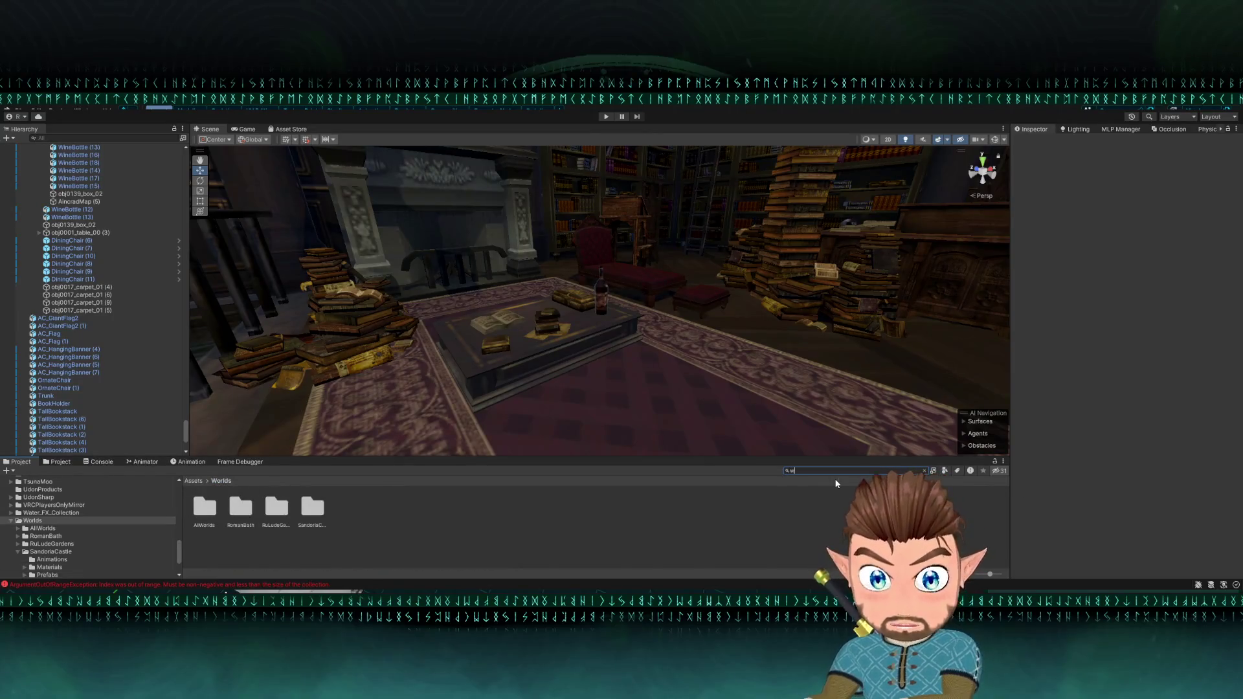
Step: Add the WineGlass prefab beside the wine bottle and scale it down to 0.6926478
{"action": "type", "text": "wine"}
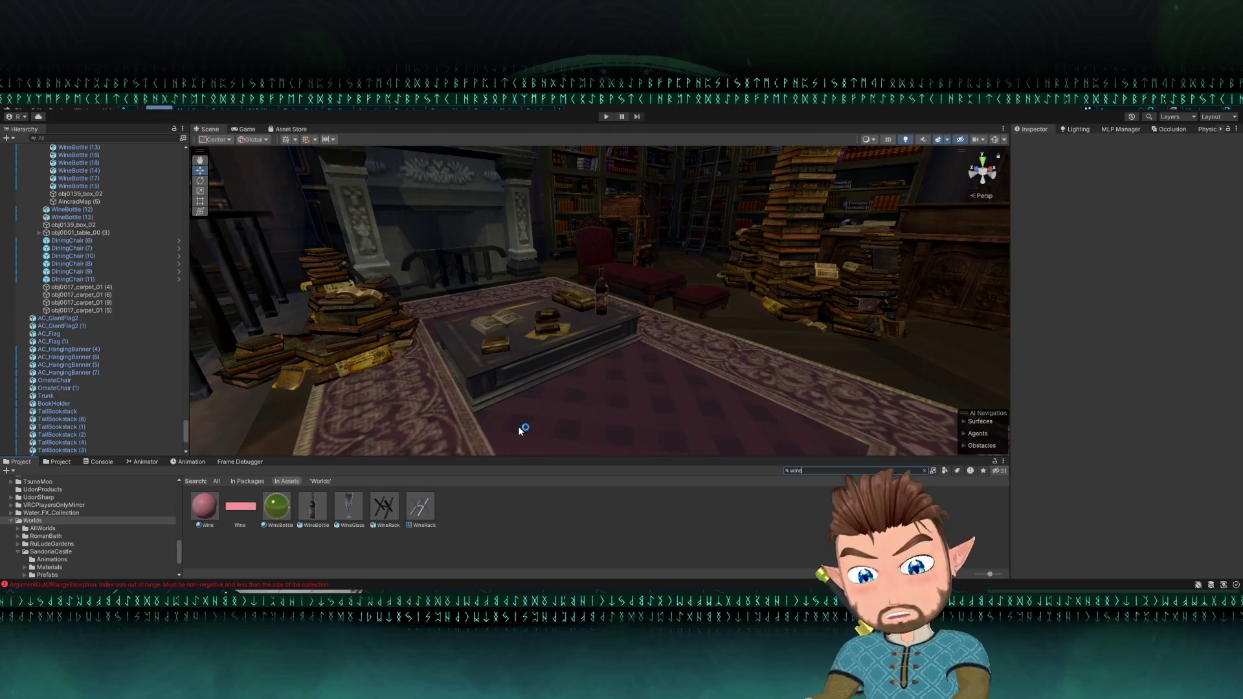
{"action": "mouse_move", "coordinate": [349, 507]}
{"action": "left_mouse_down"}
{"action": "mouse_move", "coordinate": [555, 405]}
{"action": "mouse_move", "coordinate": [587, 332]}
{"action": "left_mouse_up"}
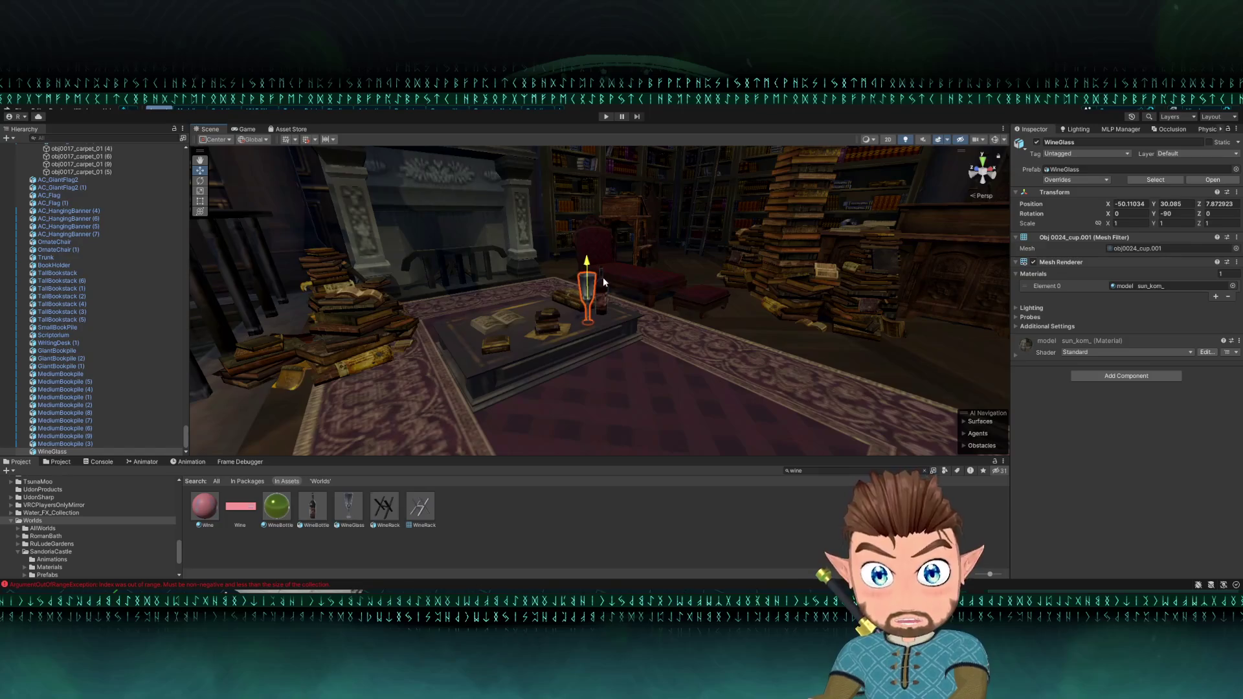
{"action": "key", "text": "f"}
{"action": "mouse_move", "coordinate": [602, 304]}
{"action": "left_mouse_down"}
{"action": "mouse_move", "coordinate": [584, 311]}
{"action": "mouse_move", "coordinate": [598, 285]}
{"action": "mouse_move", "coordinate": [599, 311]}
{"action": "mouse_move", "coordinate": [605, 286]}
{"action": "mouse_move", "coordinate": [608, 296]}
{"action": "left_mouse_up"}
{"action": "key", "text": "w"}
{"action": "key", "text": "r"}
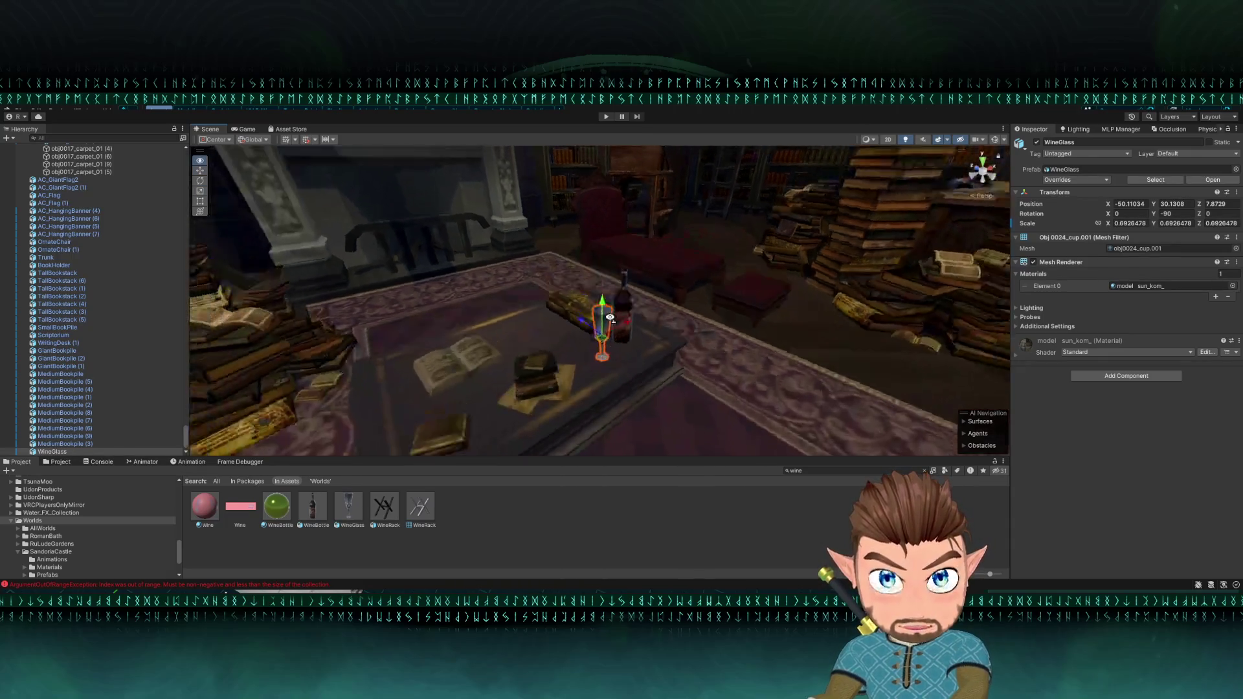
Step: Slide the glass across the table top and duplicate it as WineGlass (1)
{"action": "left_click_drag", "start_coordinate": [602, 387], "coordinate": [522, 305]}
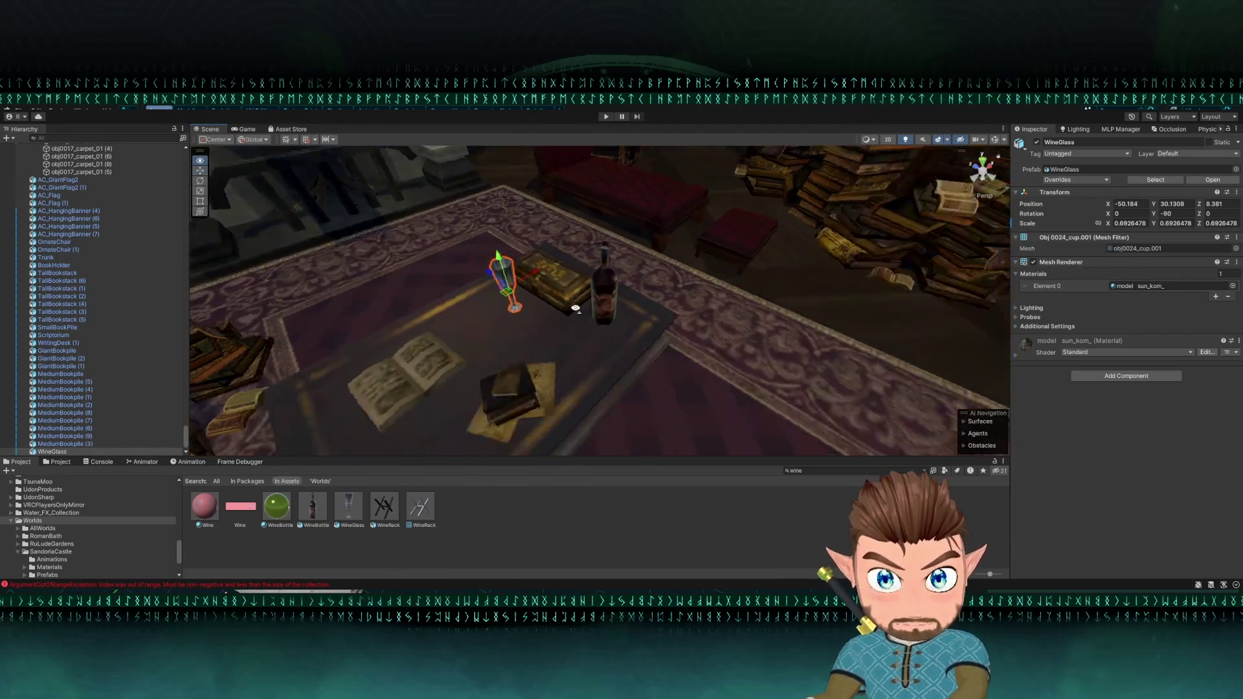
{"action": "scroll", "coordinate": [522, 305], "scroll_direction": "down", "scroll_amount": 4}
{"action": "key", "text": "ctrl+d"}
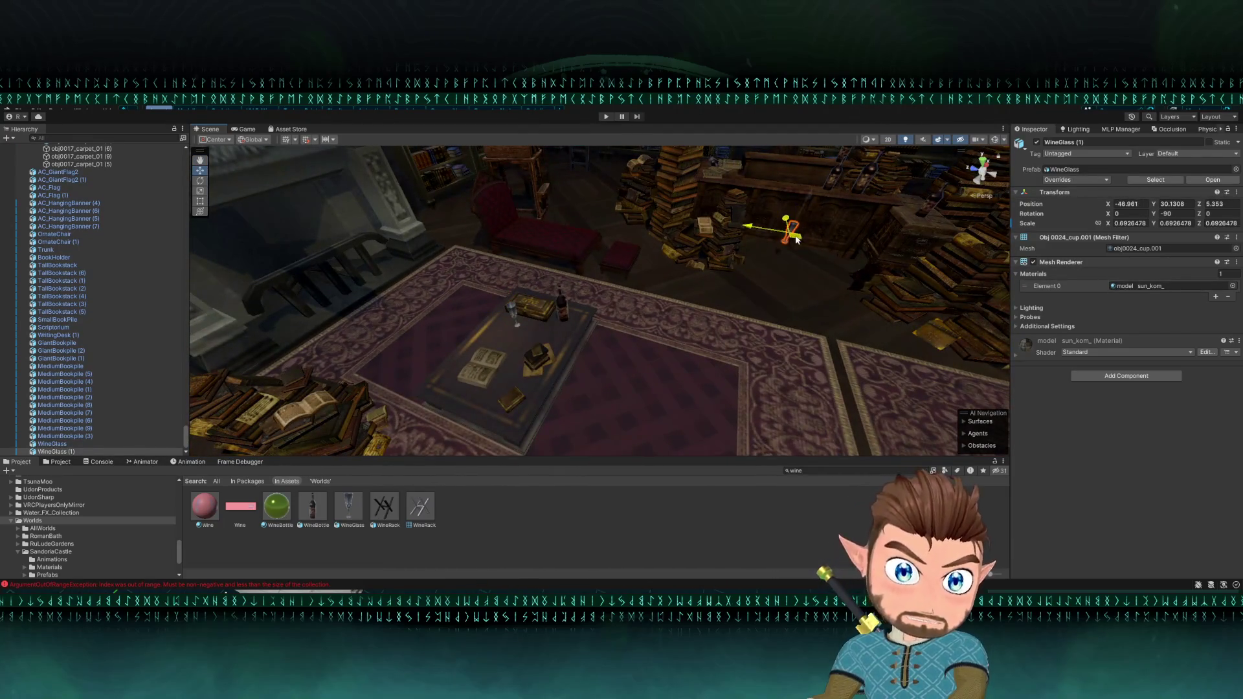
Step: Move WineGlass (1) up onto the bar counter and slide it along the top
{"action": "left_click_drag", "start_coordinate": [821, 152], "coordinate": [820, 146]}
{"action": "key", "text": "f"}
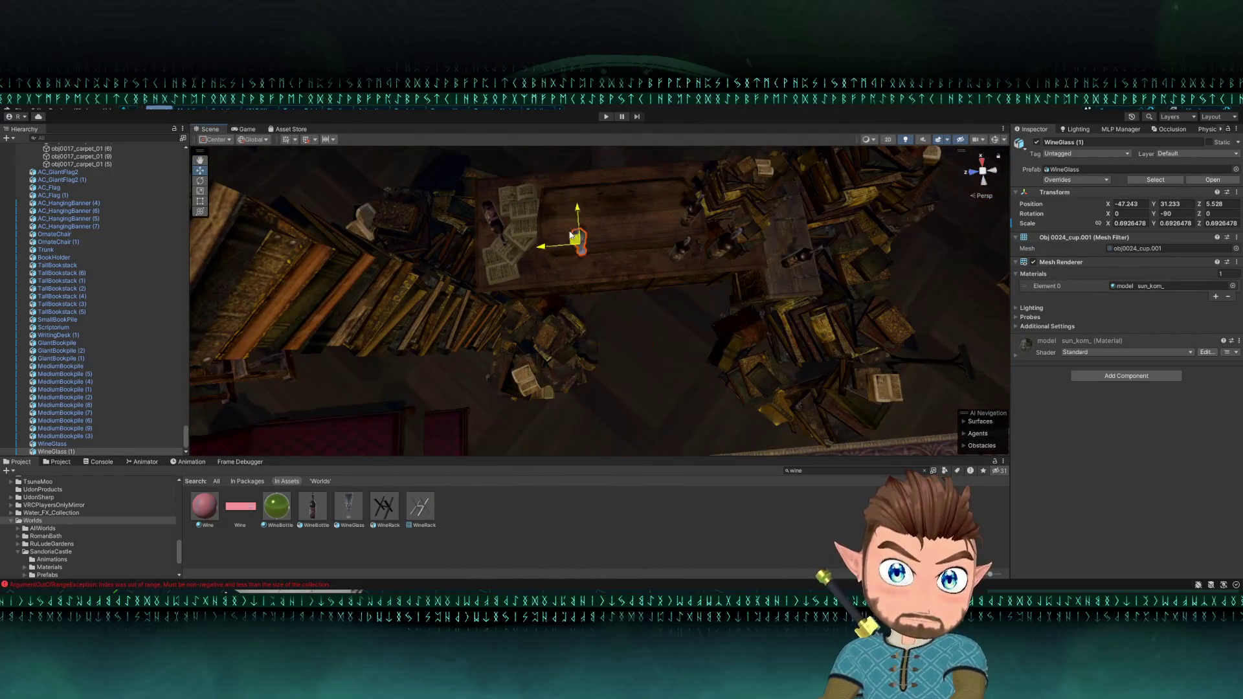
{"action": "left_click_drag", "start_coordinate": [569, 166], "coordinate": [572, 170]}
{"action": "key", "text": "f"}
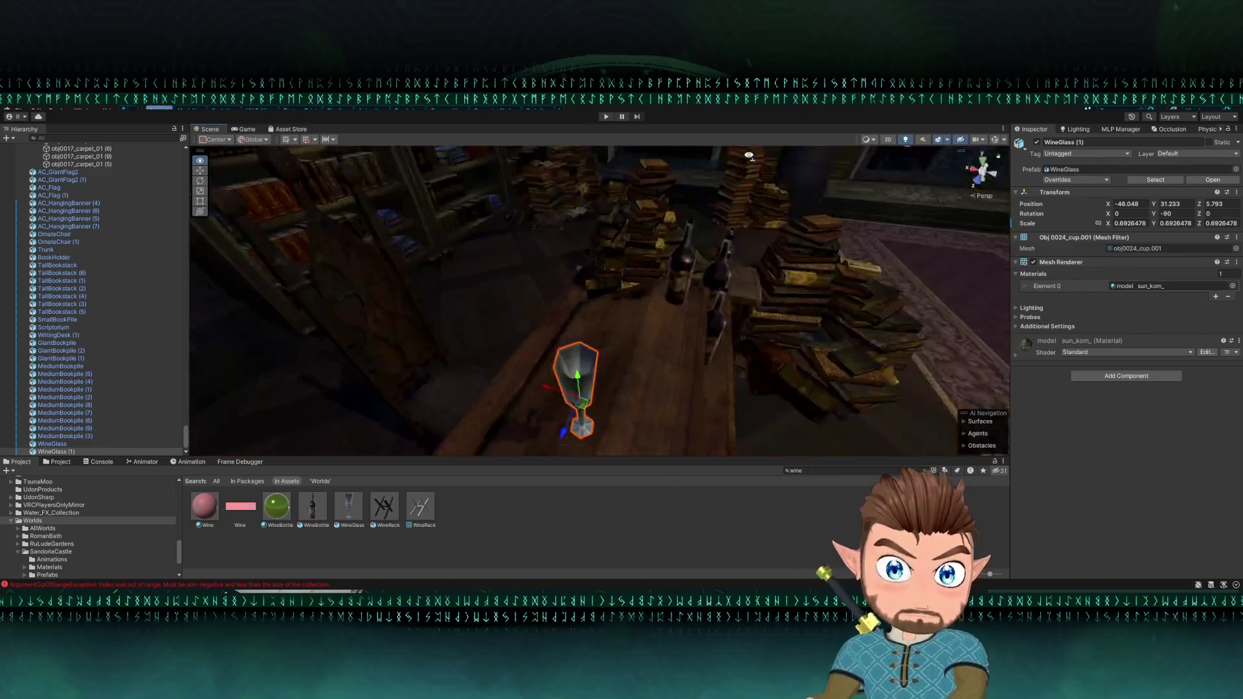
{"action": "left_click_drag", "start_coordinate": [607, 270], "coordinate": [663, 304]}
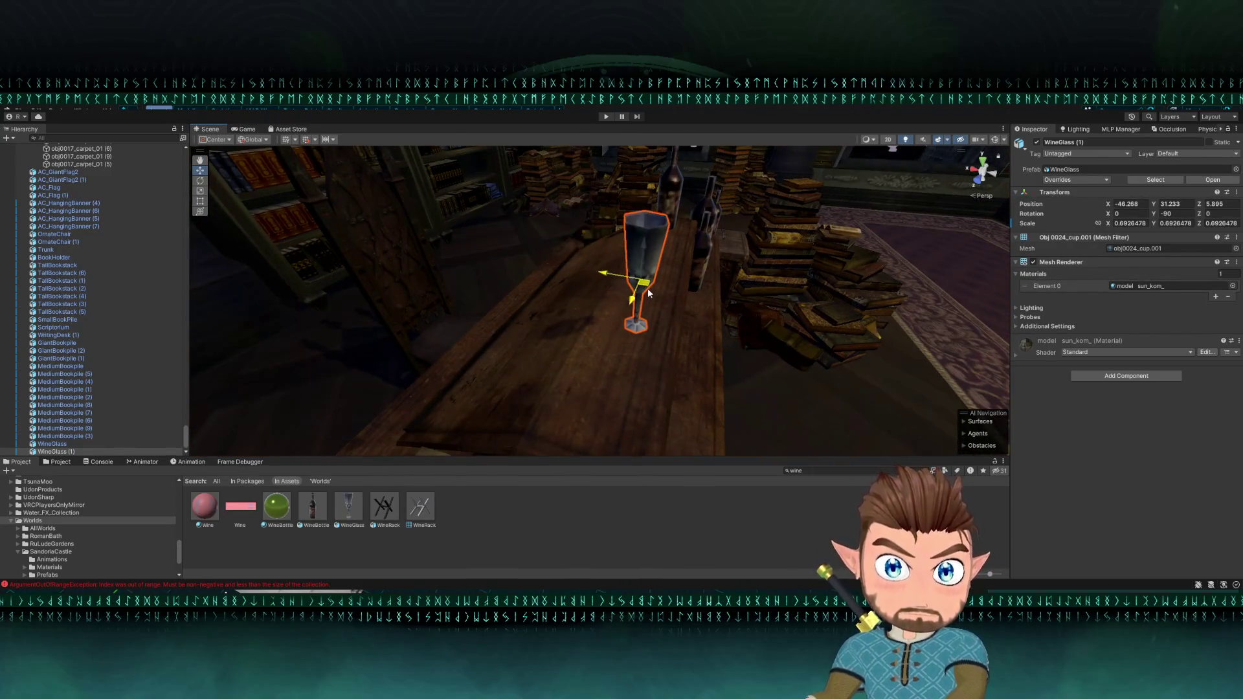
{"action": "key", "text": "f"}
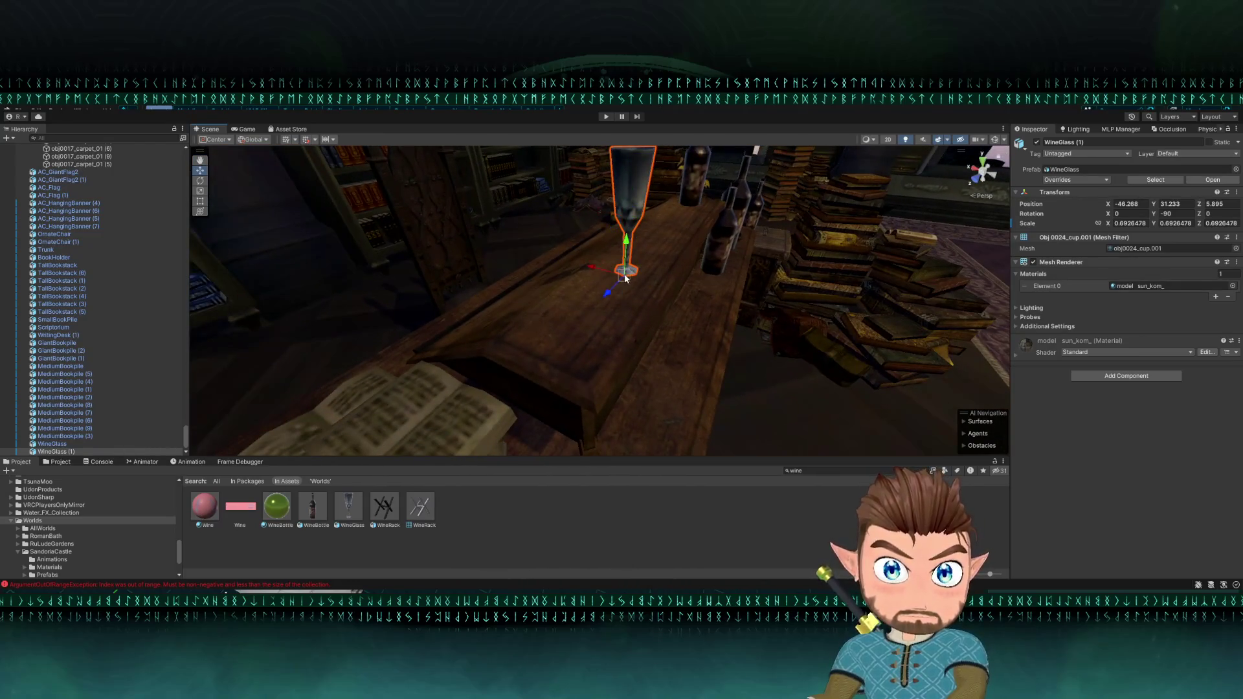
{"action": "key", "text": "h"}
{"action": "left_click_drag", "start_coordinate": [597, 407], "coordinate": [594, 406]}
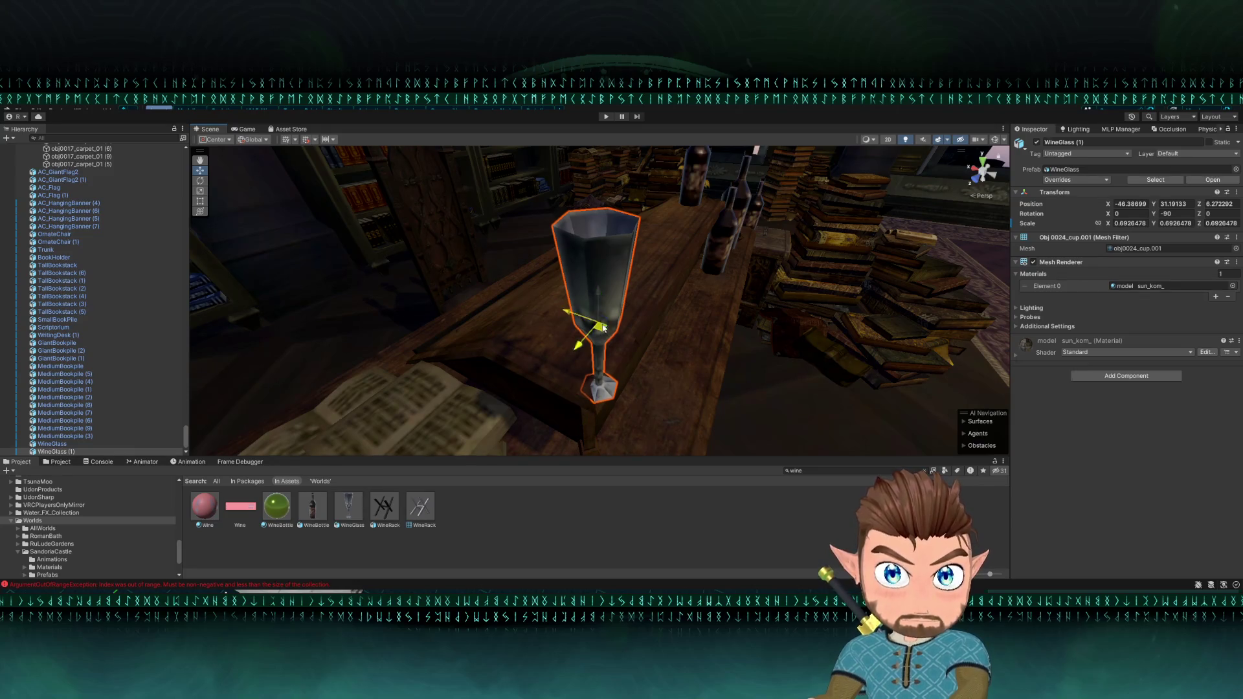
{"action": "mouse_move", "coordinate": [603, 328]}
{"action": "left_mouse_down"}
{"action": "mouse_move", "coordinate": [588, 294]}
{"action": "mouse_move", "coordinate": [593, 251]}
{"action": "mouse_move", "coordinate": [615, 298]}
{"action": "mouse_move", "coordinate": [656, 312]}
{"action": "left_mouse_up"}
Step: Rotate the glass to -151.216 and make copies WineGlass (2) and (3) beside it
{"action": "key", "text": "e"}
{"action": "key", "text": "w"}
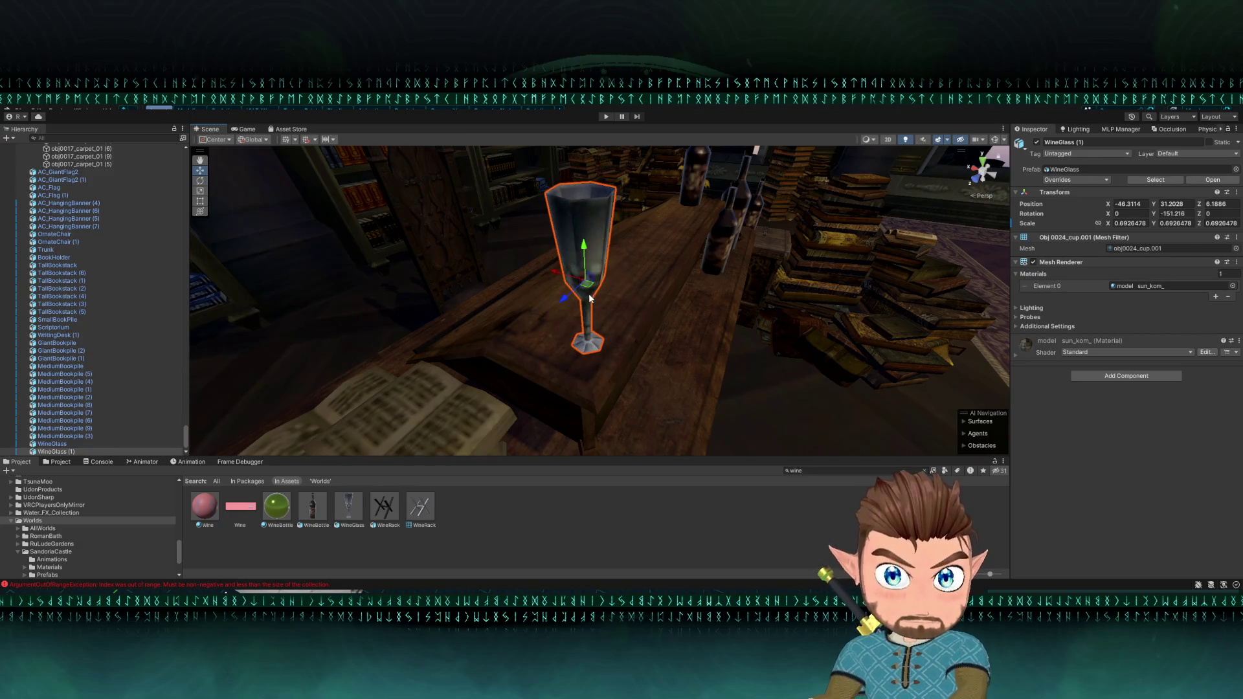
{"action": "key", "text": "ctrl+d"}
{"action": "mouse_move", "coordinate": [589, 294]}
{"action": "left_mouse_down"}
{"action": "mouse_move", "coordinate": [611, 266]}
{"action": "mouse_move", "coordinate": [594, 249]}
{"action": "mouse_move", "coordinate": [830, 227]}
{"action": "left_mouse_up"}
{"action": "key", "text": "ctrl+d"}
Step: Move WineGlass (3) to the bar's left end at -45.5231, 30.8486, 4.9046, then deselect
{"action": "left_click_drag", "start_coordinate": [672, 228], "coordinate": [657, 233]}
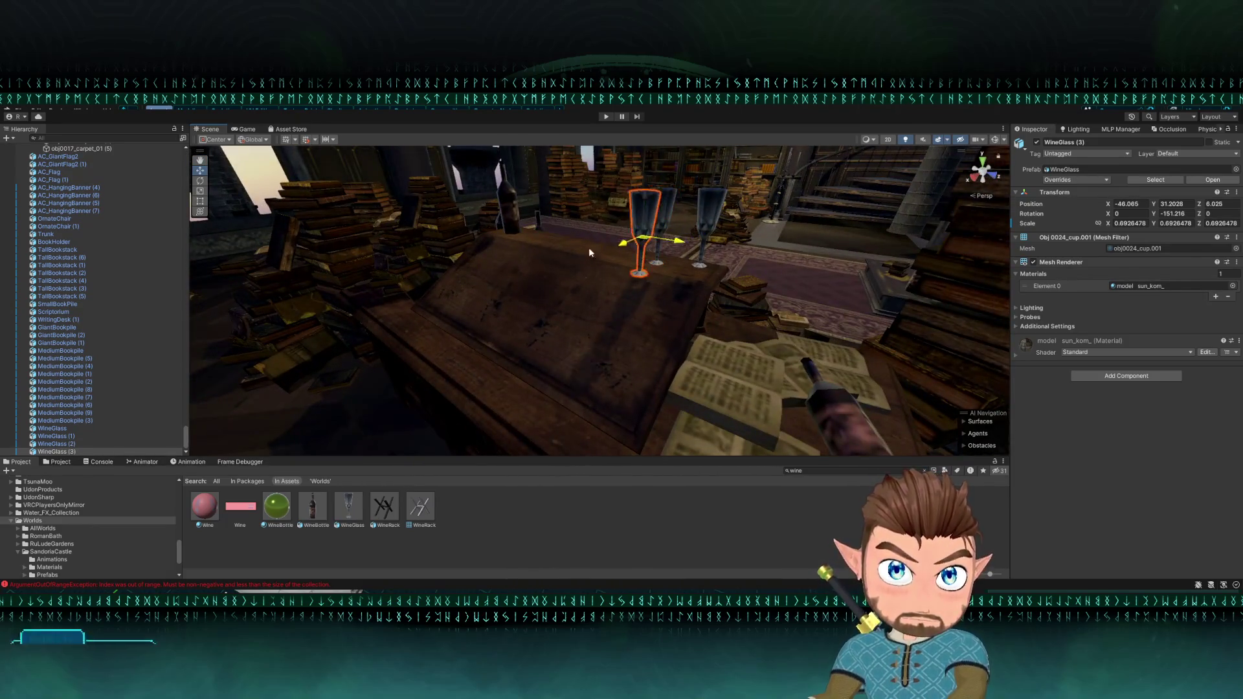
{"action": "mouse_move", "coordinate": [590, 252]}
{"action": "left_mouse_down"}
{"action": "mouse_move", "coordinate": [414, 237]}
{"action": "mouse_move", "coordinate": [382, 210]}
{"action": "mouse_move", "coordinate": [406, 239]}
{"action": "mouse_move", "coordinate": [401, 285]}
{"action": "left_mouse_up"}
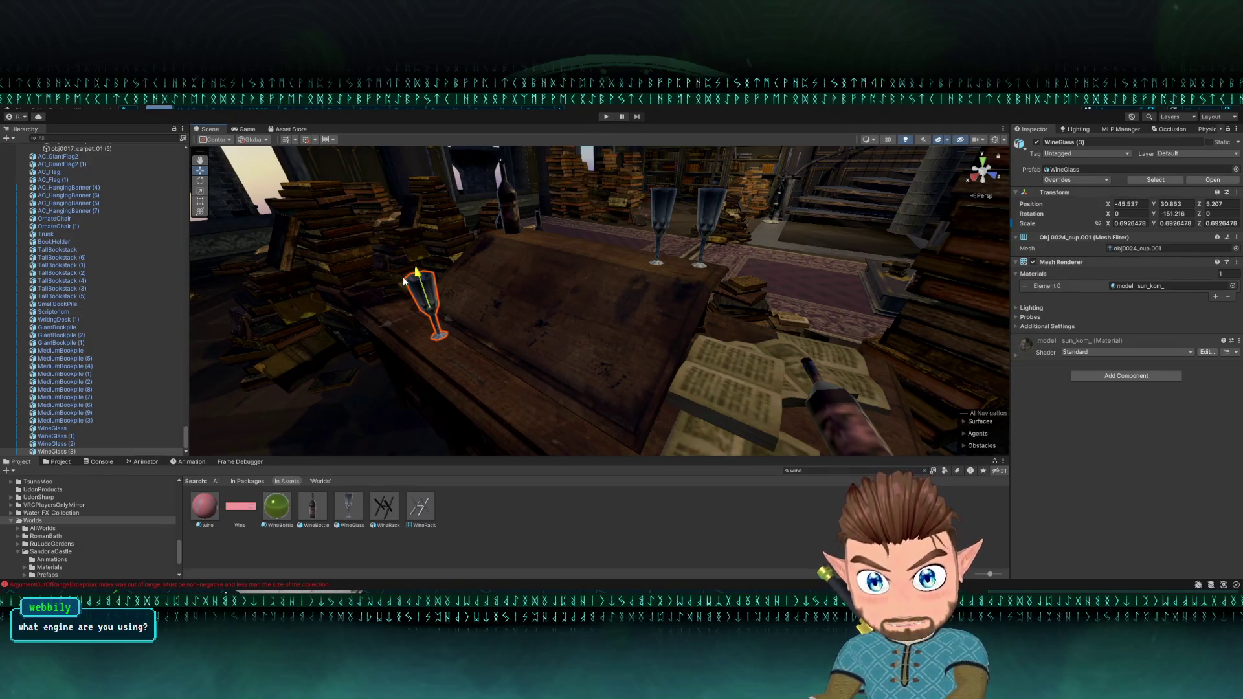
{"action": "key", "text": "f"}
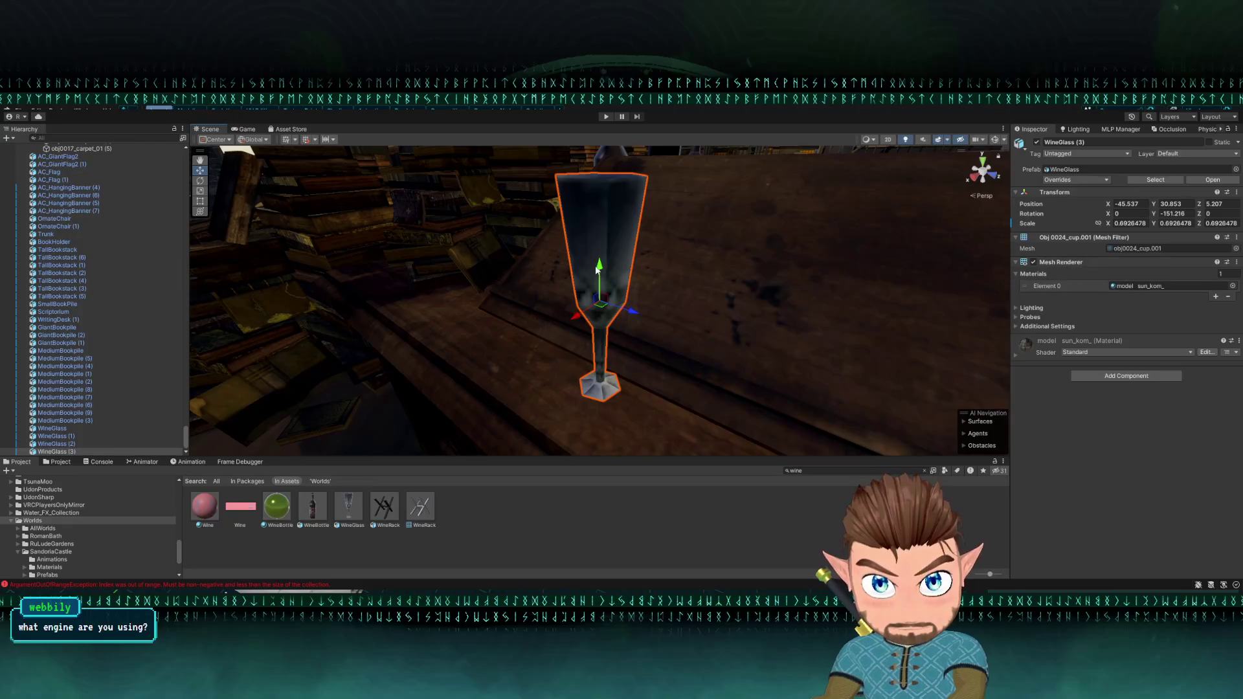
{"action": "mouse_move", "coordinate": [597, 271]}
{"action": "left_mouse_down"}
{"action": "mouse_move", "coordinate": [569, 293]}
{"action": "mouse_move", "coordinate": [476, 258]}
{"action": "mouse_move", "coordinate": [492, 233]}
{"action": "mouse_move", "coordinate": [488, 195]}
{"action": "mouse_move", "coordinate": [479, 212]}
{"action": "mouse_move", "coordinate": [729, 231]}
{"action": "mouse_move", "coordinate": [721, 304]}
{"action": "mouse_move", "coordinate": [825, 352]}
{"action": "mouse_move", "coordinate": [588, 363]}
{"action": "left_mouse_up"}
{"action": "left_click", "coordinate": [488, 194]}
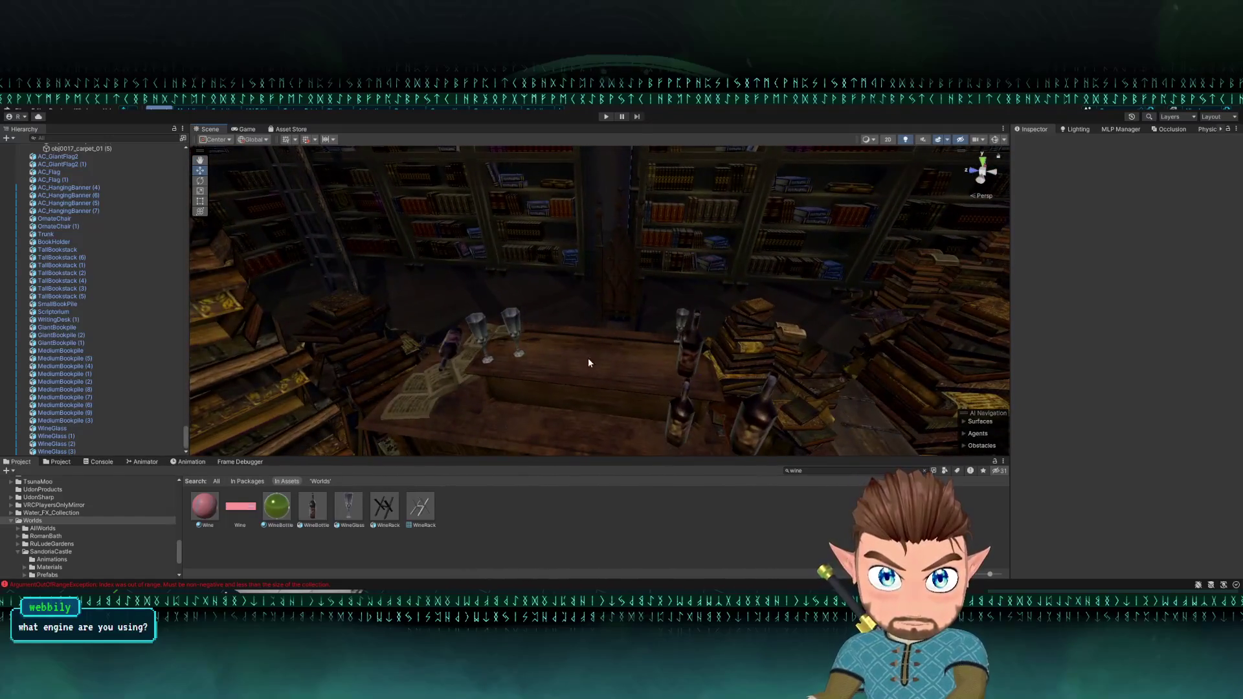
{"action": "left_click", "coordinate": [512, 329]}
{"action": "mouse_move", "coordinate": [478, 336]}
{"action": "left_mouse_down"}
{"action": "mouse_move", "coordinate": [591, 360]}
{"action": "mouse_move", "coordinate": [435, 331]}
{"action": "mouse_move", "coordinate": [558, 339]}
{"action": "mouse_move", "coordinate": [703, 287]}
{"action": "left_mouse_up"}
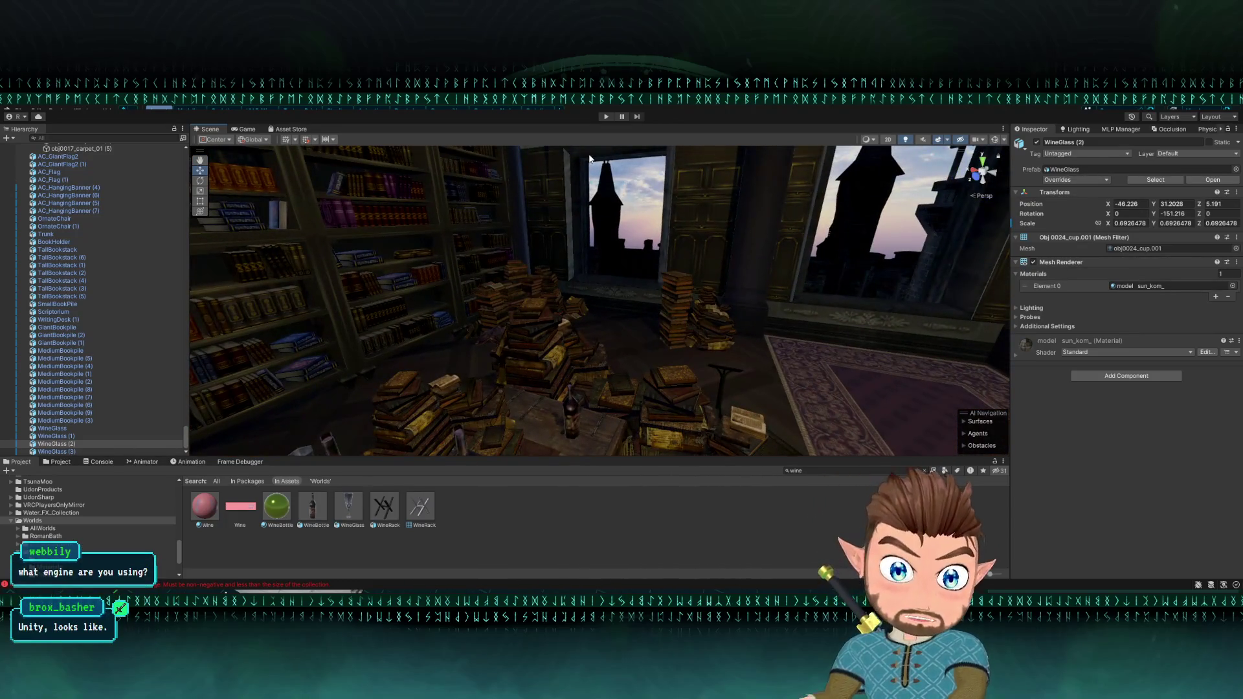
{"action": "left_click", "coordinate": [640, 188]}
{"action": "mouse_move", "coordinate": [639, 188]}
{"action": "left_mouse_down"}
{"action": "mouse_move", "coordinate": [615, 208]}
{"action": "mouse_move", "coordinate": [526, 164]}
{"action": "mouse_move", "coordinate": [630, 291]}
{"action": "mouse_move", "coordinate": [564, 314]}
{"action": "mouse_move", "coordinate": [570, 268]}
{"action": "mouse_move", "coordinate": [535, 263]}
{"action": "mouse_move", "coordinate": [745, 294]}
{"action": "mouse_move", "coordinate": [651, 299]}
{"action": "left_mouse_up"}
{"action": "left_click", "coordinate": [565, 260]}
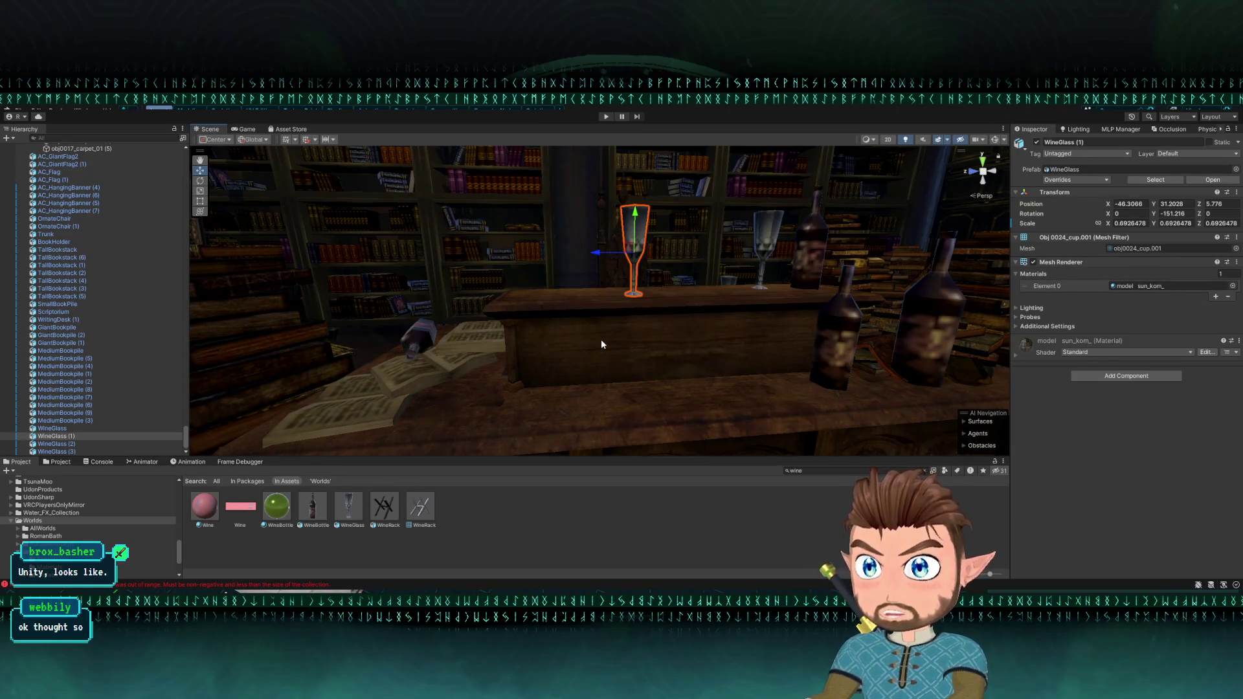
{"action": "mouse_move", "coordinate": [601, 339]}
{"action": "left_mouse_down"}
{"action": "mouse_move", "coordinate": [663, 353]}
{"action": "mouse_move", "coordinate": [712, 334]}
{"action": "mouse_move", "coordinate": [612, 355]}
{"action": "left_mouse_up"}
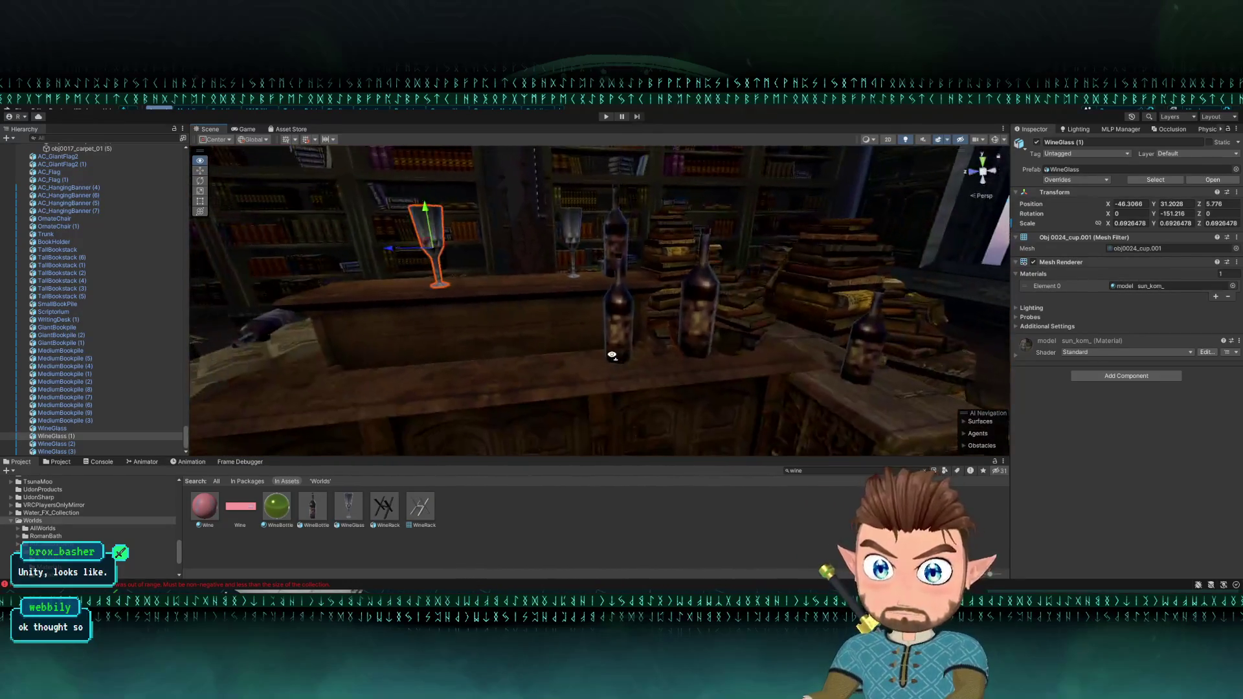
{"action": "left_click", "coordinate": [609, 250]}
Step: Nudge WineBottle (14) slightly along X on the bar, then view the library toward the windows
{"action": "left_click", "coordinate": [573, 220], "text": "shift"}
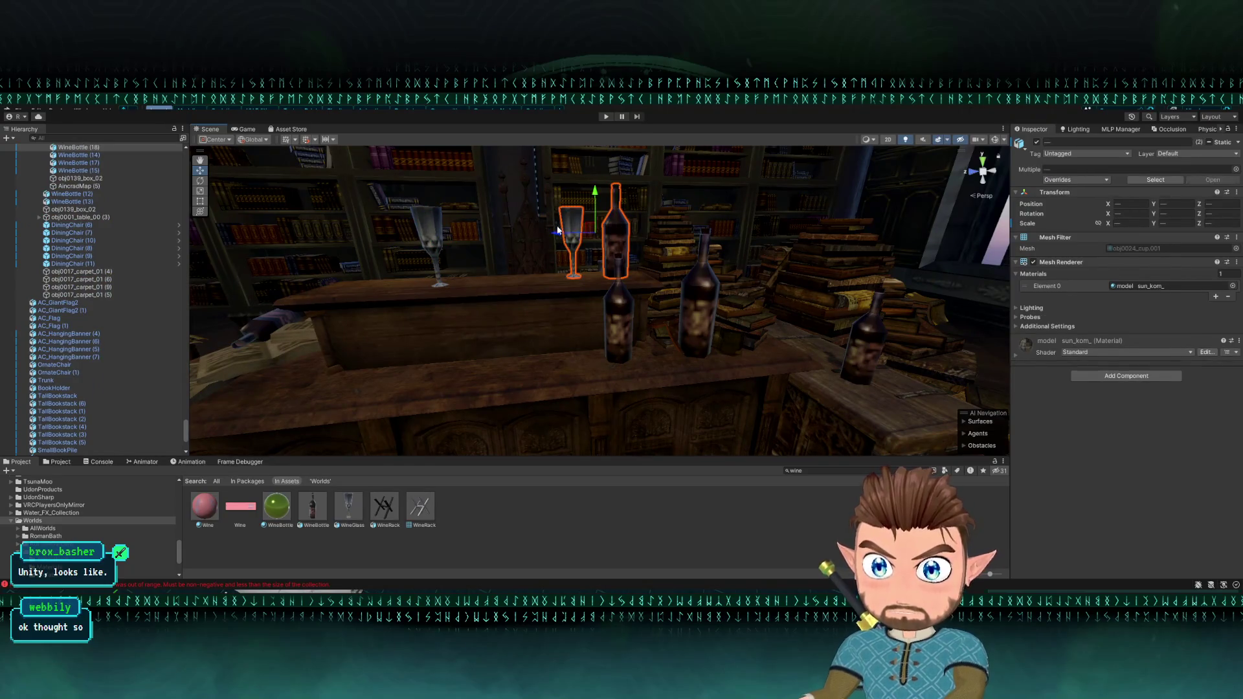
{"action": "mouse_move", "coordinate": [573, 220]}
{"action": "left_mouse_down"}
{"action": "mouse_move", "coordinate": [803, 195]}
{"action": "mouse_move", "coordinate": [739, 192]}
{"action": "mouse_move", "coordinate": [665, 237]}
{"action": "left_mouse_up"}
{"action": "left_click", "coordinate": [803, 196]}
{"action": "scroll", "coordinate": [664, 237], "scroll_direction": "up", "scroll_amount": 10}
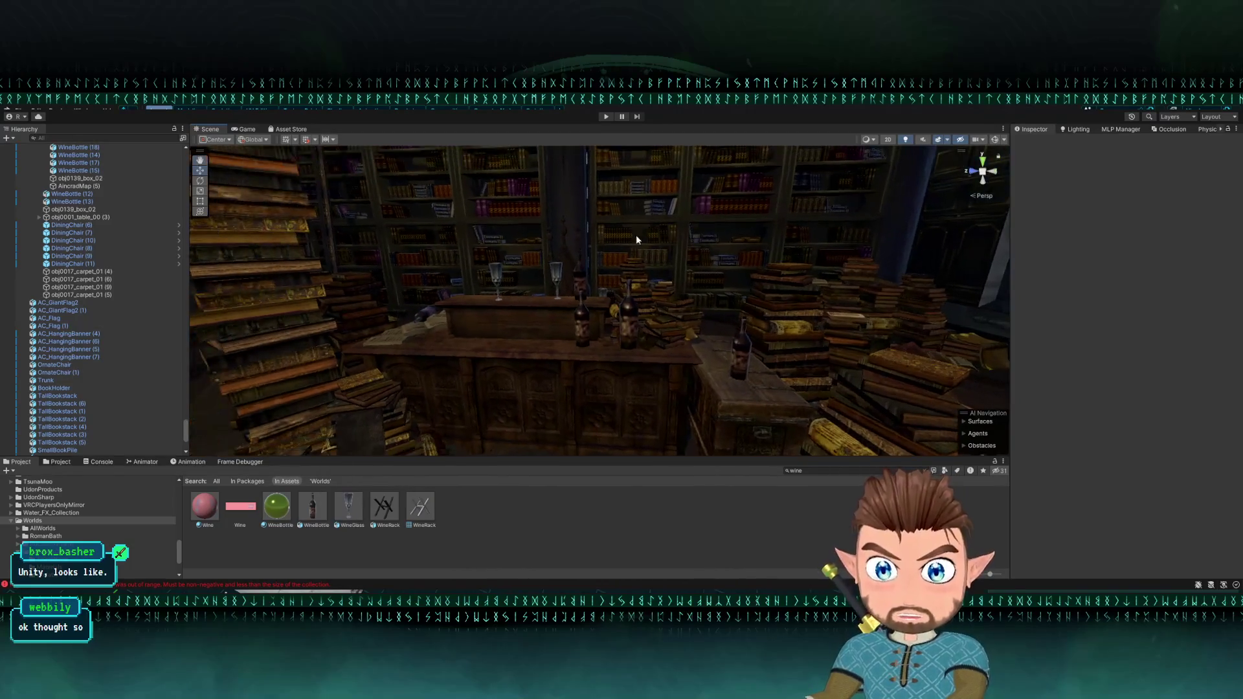
{"action": "left_click", "coordinate": [470, 321]}
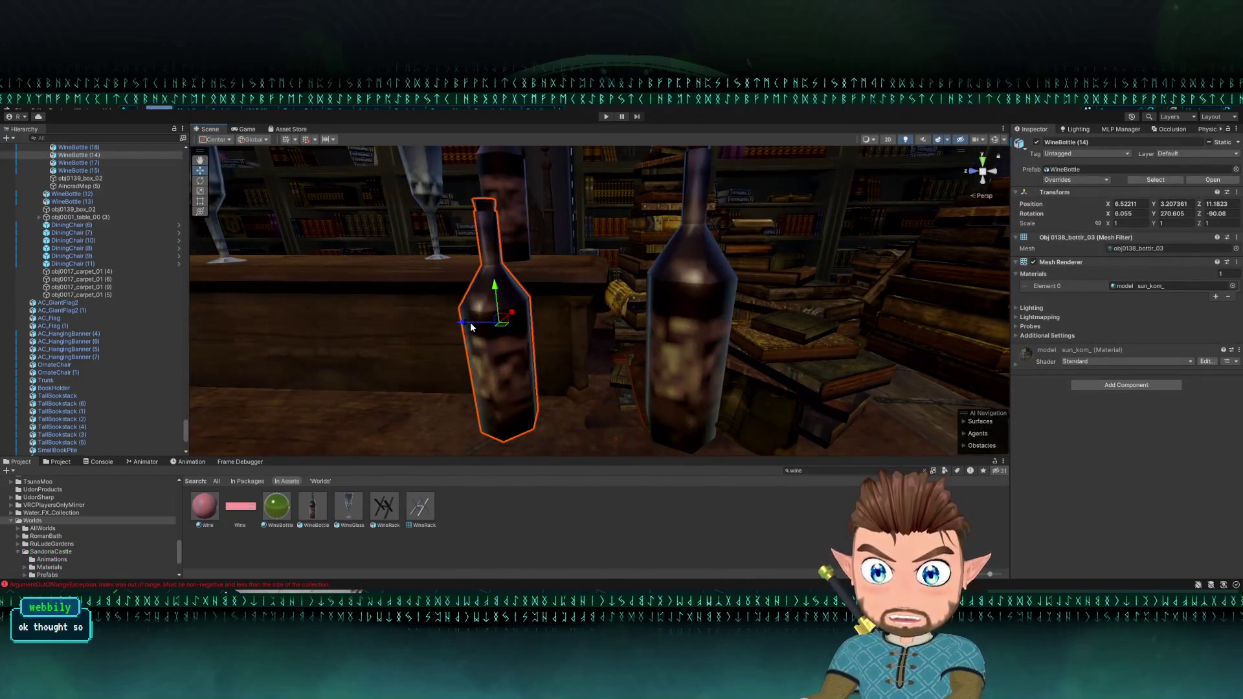
{"action": "left_click_drag", "start_coordinate": [471, 322], "coordinate": [511, 324]}
{"action": "scroll", "coordinate": [764, 284], "scroll_direction": "down", "scroll_amount": 5}
{"action": "left_click", "coordinate": [881, 209]}
{"action": "scroll", "coordinate": [861, 214], "scroll_direction": "down", "scroll_amount": 5}
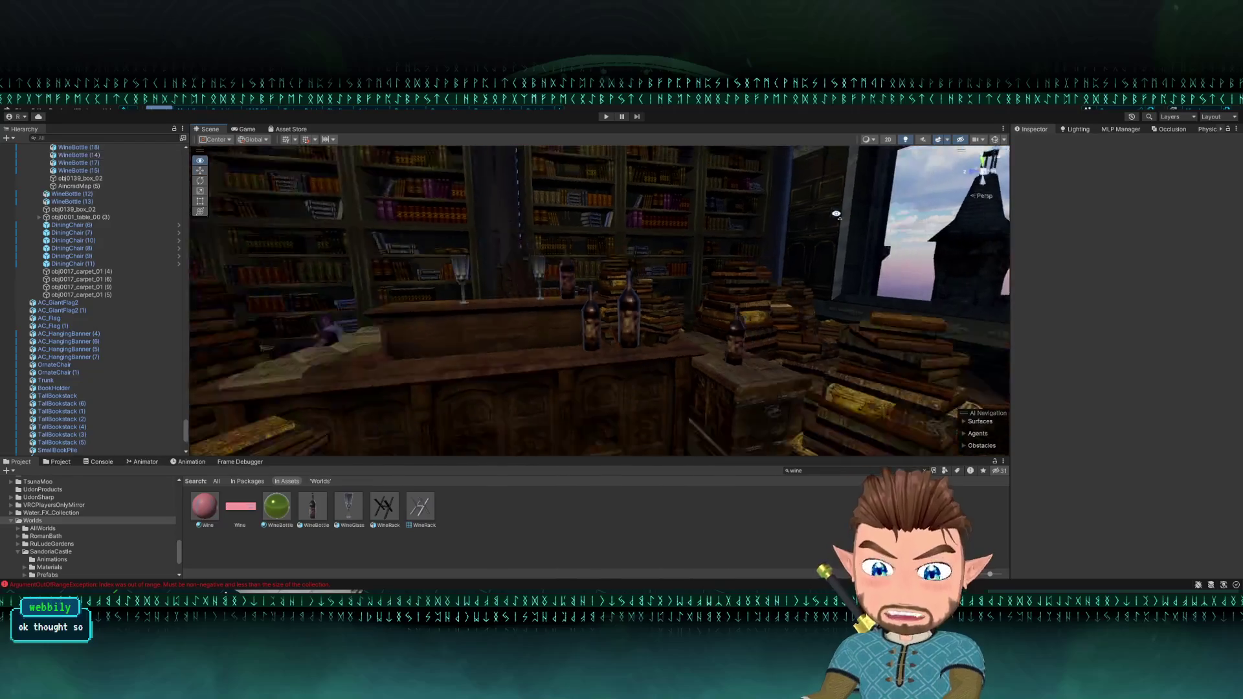
{"action": "mouse_move", "coordinate": [763, 279]}
{"action": "left_mouse_down"}
{"action": "mouse_move", "coordinate": [896, 279]}
{"action": "mouse_move", "coordinate": [728, 255]}
{"action": "mouse_move", "coordinate": [743, 275]}
{"action": "mouse_move", "coordinate": [674, 269]}
{"action": "mouse_move", "coordinate": [623, 283]}
{"action": "left_mouse_up"}
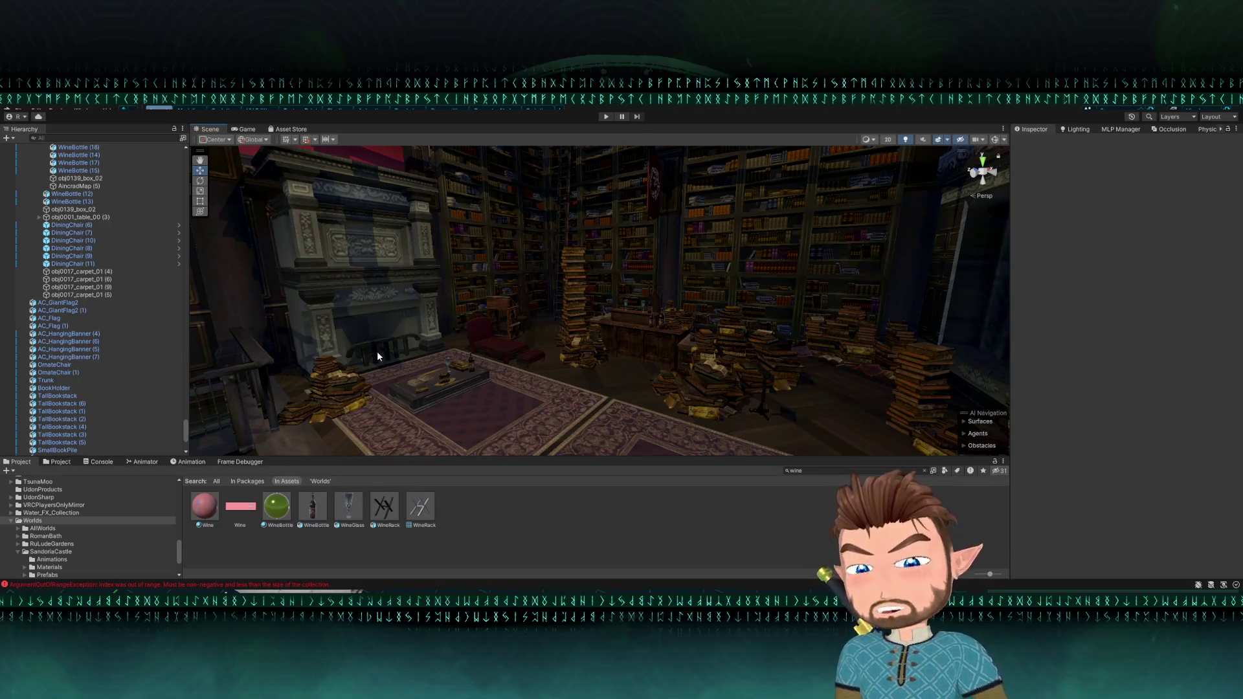
Step: Fly to the bar and slide WineBottle (13) along the table, lowering it to Y 3.031
{"action": "left_click_drag", "start_coordinate": [421, 384], "coordinate": [430, 394]}
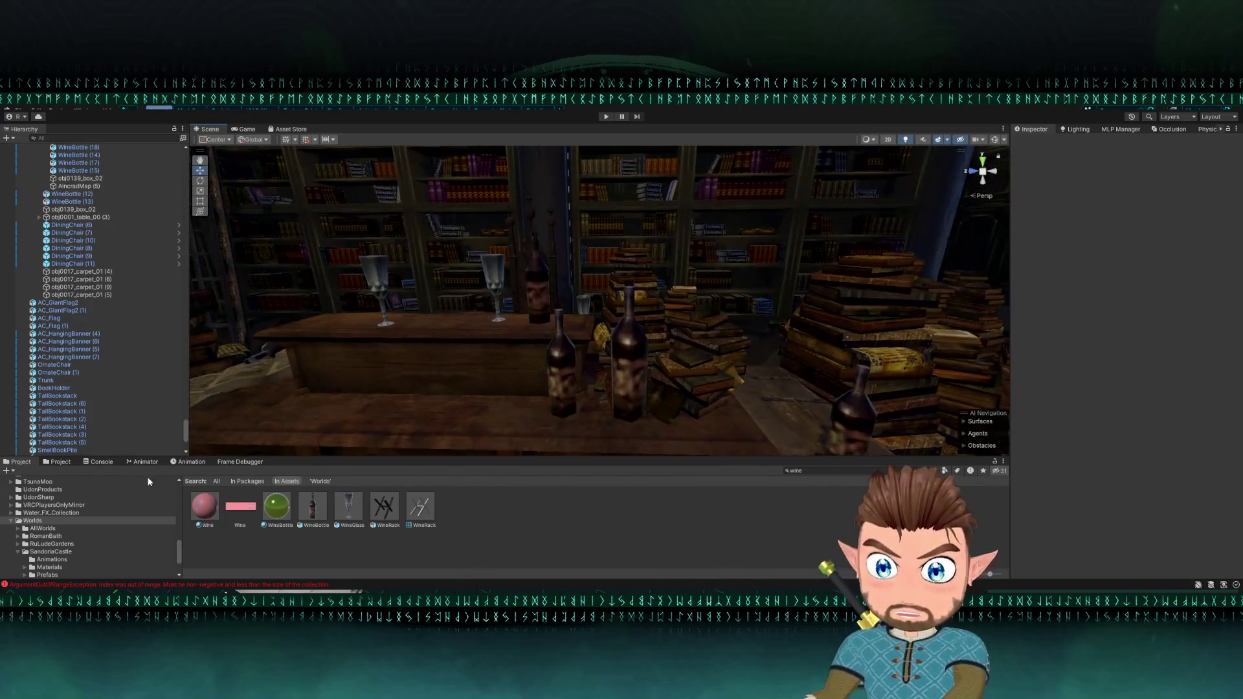
{"action": "mouse_move", "coordinate": [282, 513]}
{"action": "left_mouse_down"}
{"action": "mouse_move", "coordinate": [591, 373]}
{"action": "mouse_move", "coordinate": [560, 348]}
{"action": "left_mouse_up"}
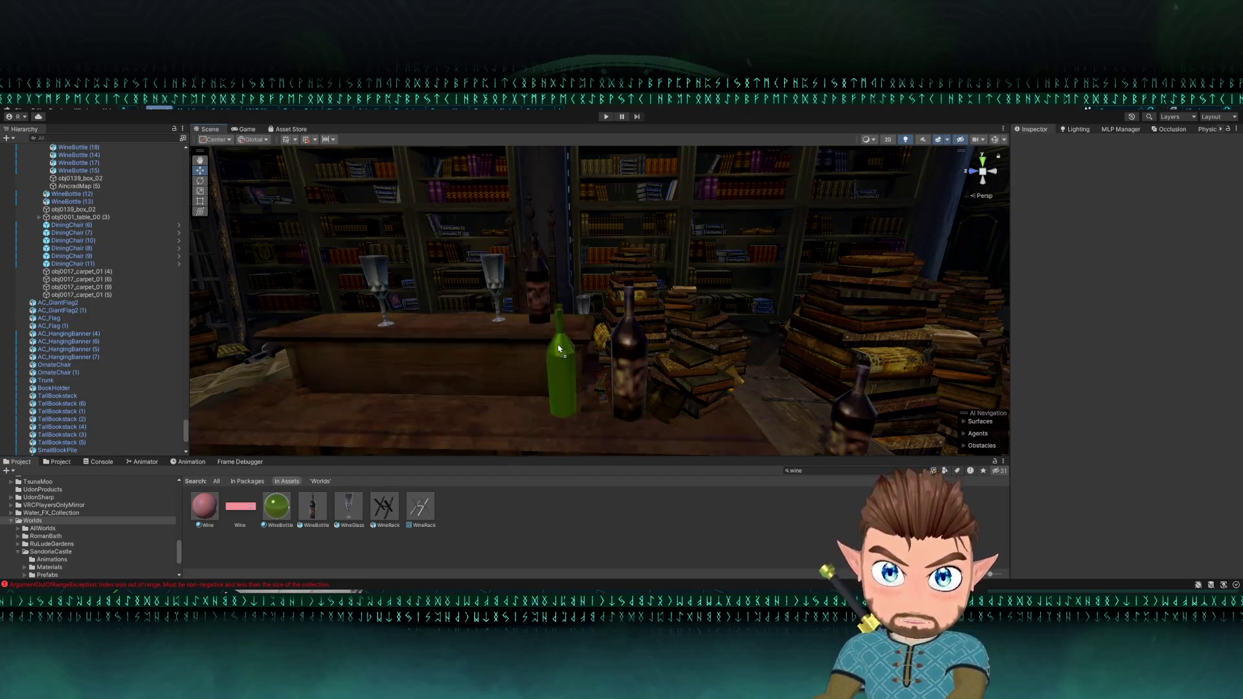
{"action": "mouse_move", "coordinate": [505, 378]}
{"action": "left_mouse_down"}
{"action": "mouse_move", "coordinate": [389, 410]}
{"action": "mouse_move", "coordinate": [487, 389]}
{"action": "mouse_move", "coordinate": [697, 238]}
{"action": "mouse_move", "coordinate": [712, 246]}
{"action": "mouse_move", "coordinate": [643, 278]}
{"action": "mouse_move", "coordinate": [457, 269]}
{"action": "mouse_move", "coordinate": [402, 283]}
{"action": "mouse_move", "coordinate": [489, 302]}
{"action": "left_mouse_up"}
{"action": "left_click", "coordinate": [599, 331]}
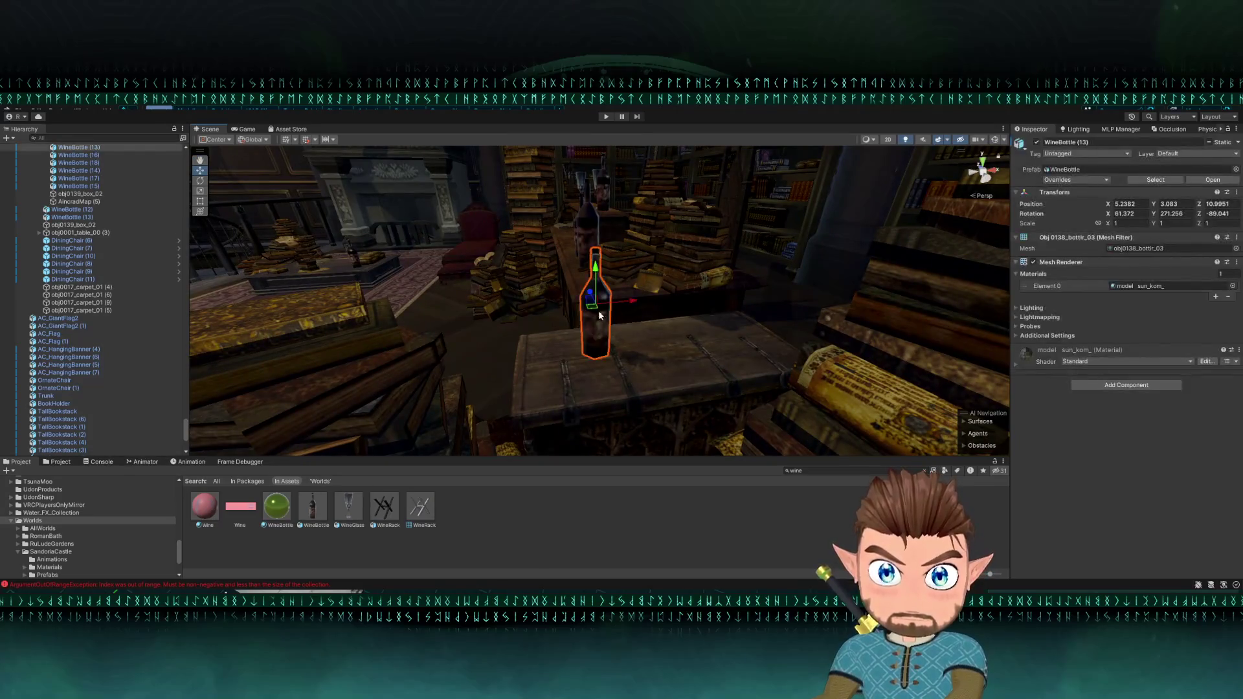
{"action": "mouse_move", "coordinate": [586, 312]}
{"action": "left_mouse_down"}
{"action": "mouse_move", "coordinate": [695, 323]}
{"action": "mouse_move", "coordinate": [616, 330]}
{"action": "mouse_move", "coordinate": [493, 276]}
{"action": "mouse_move", "coordinate": [293, 257]}
{"action": "mouse_move", "coordinate": [577, 299]}
{"action": "mouse_move", "coordinate": [347, 278]}
{"action": "mouse_move", "coordinate": [347, 298]}
{"action": "mouse_move", "coordinate": [504, 355]}
{"action": "mouse_move", "coordinate": [497, 380]}
{"action": "mouse_move", "coordinate": [662, 439]}
{"action": "left_mouse_up"}
{"action": "left_click", "coordinate": [497, 379]}
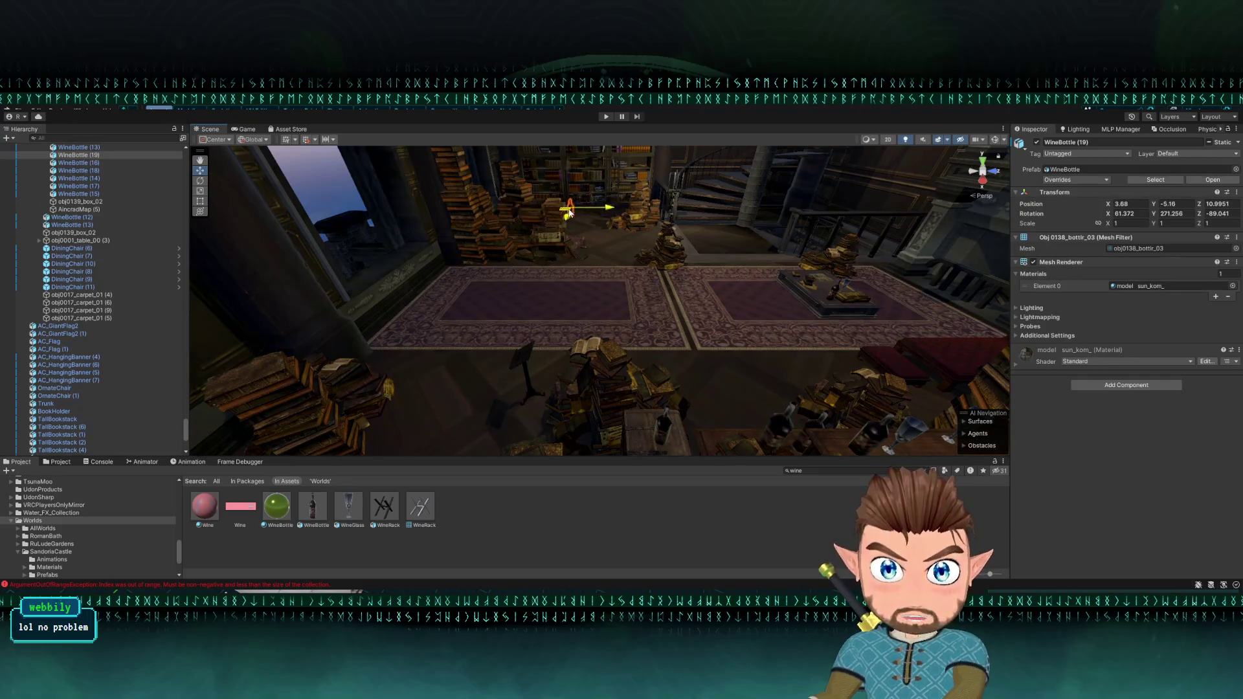
Step: Bring WineBottle (19) down to the floor near the bookshelves at 4.796, -8.454, 10.112
{"action": "key", "text": "f"}
{"action": "mouse_move", "coordinate": [569, 213]}
{"action": "left_mouse_down"}
{"action": "mouse_move", "coordinate": [553, 242]}
{"action": "mouse_move", "coordinate": [479, 174]}
{"action": "mouse_move", "coordinate": [447, 202]}
{"action": "mouse_move", "coordinate": [456, 355]}
{"action": "mouse_move", "coordinate": [471, 382]}
{"action": "mouse_move", "coordinate": [542, 163]}
{"action": "left_mouse_up"}
{"action": "mouse_move", "coordinate": [508, 246]}
{"action": "left_mouse_down"}
{"action": "mouse_move", "coordinate": [527, 353]}
{"action": "mouse_move", "coordinate": [591, 375]}
{"action": "left_mouse_up"}
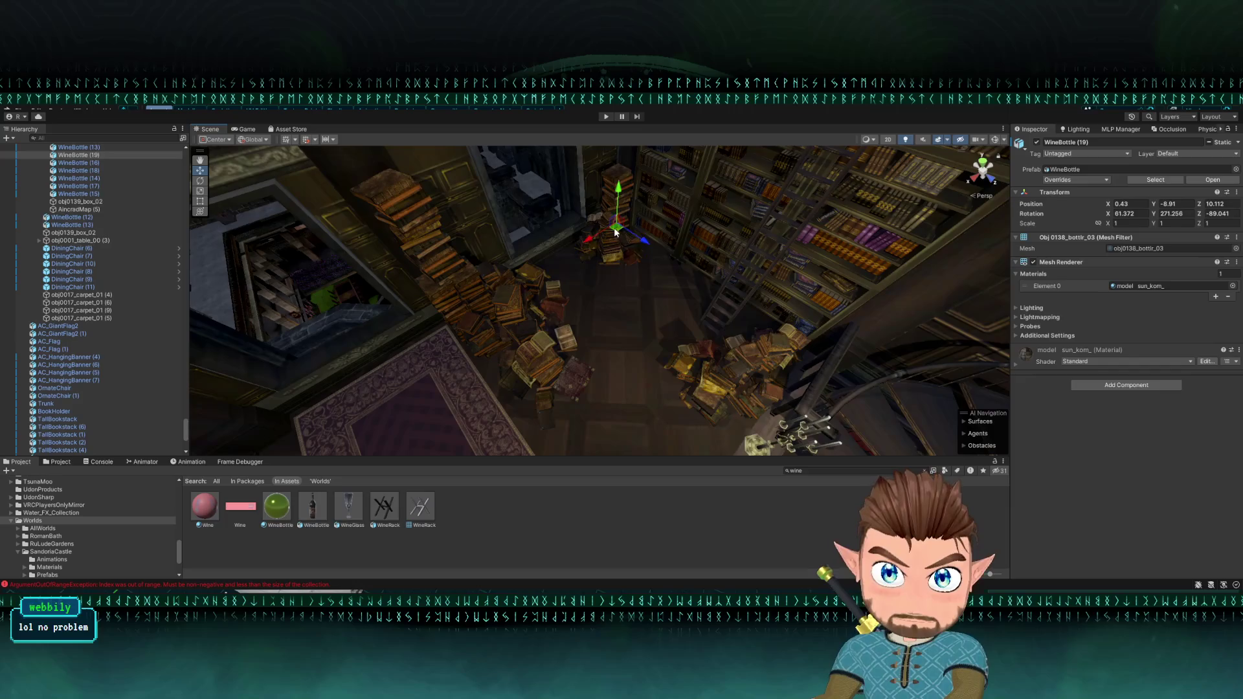
{"action": "key", "text": "f"}
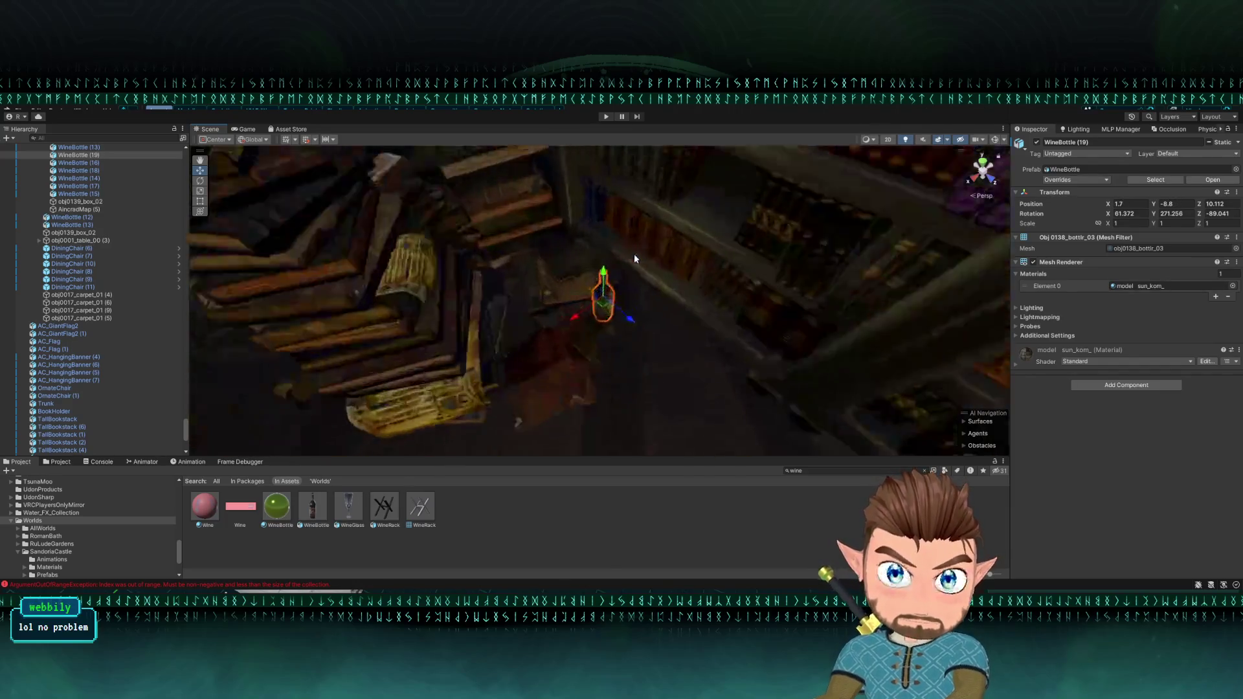
{"action": "scroll", "coordinate": [596, 328], "scroll_direction": "up", "scroll_amount": 5}
{"action": "mouse_move", "coordinate": [588, 270]}
{"action": "left_mouse_down"}
{"action": "mouse_move", "coordinate": [632, 278]}
{"action": "mouse_move", "coordinate": [638, 267]}
{"action": "mouse_move", "coordinate": [701, 291]}
{"action": "left_mouse_up"}
{"action": "scroll", "coordinate": [694, 269], "scroll_direction": "down", "scroll_amount": 5}
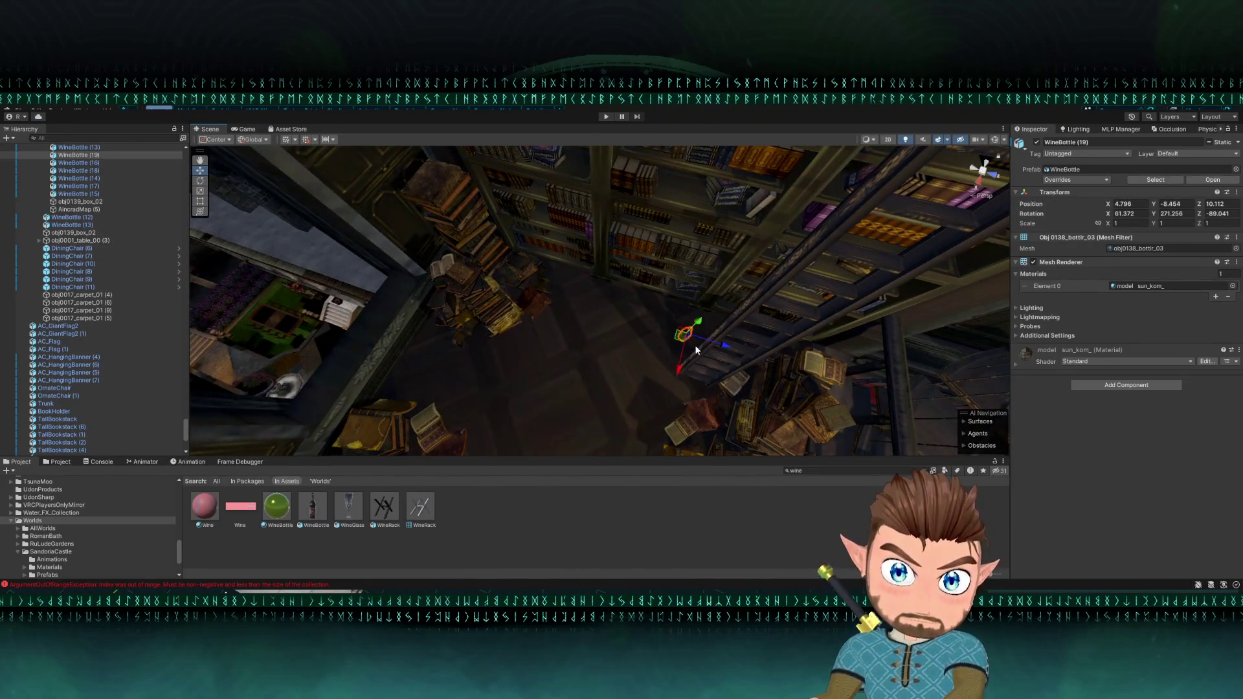
Step: Duplicate the wine bottle twice and set a copy onto the book pile
{"action": "key", "text": "ctrl+d"}
{"action": "left_click_drag", "start_coordinate": [683, 335], "coordinate": [623, 334]}
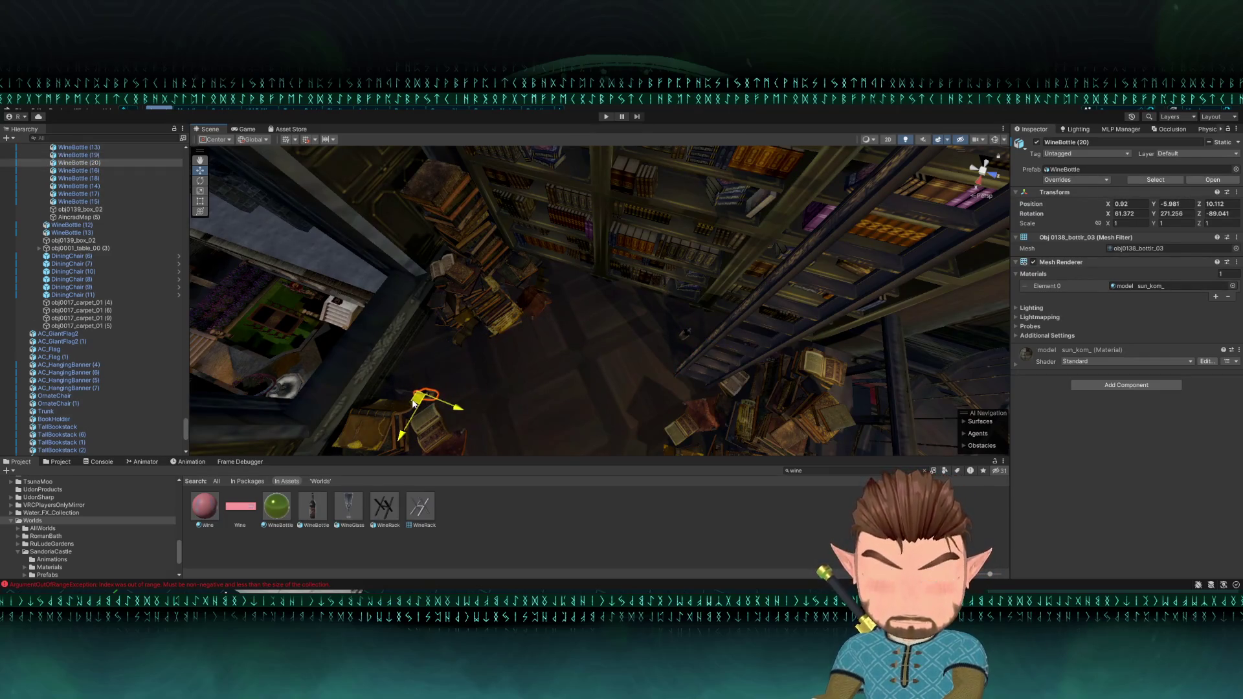
{"action": "key", "text": "ctrl+d"}
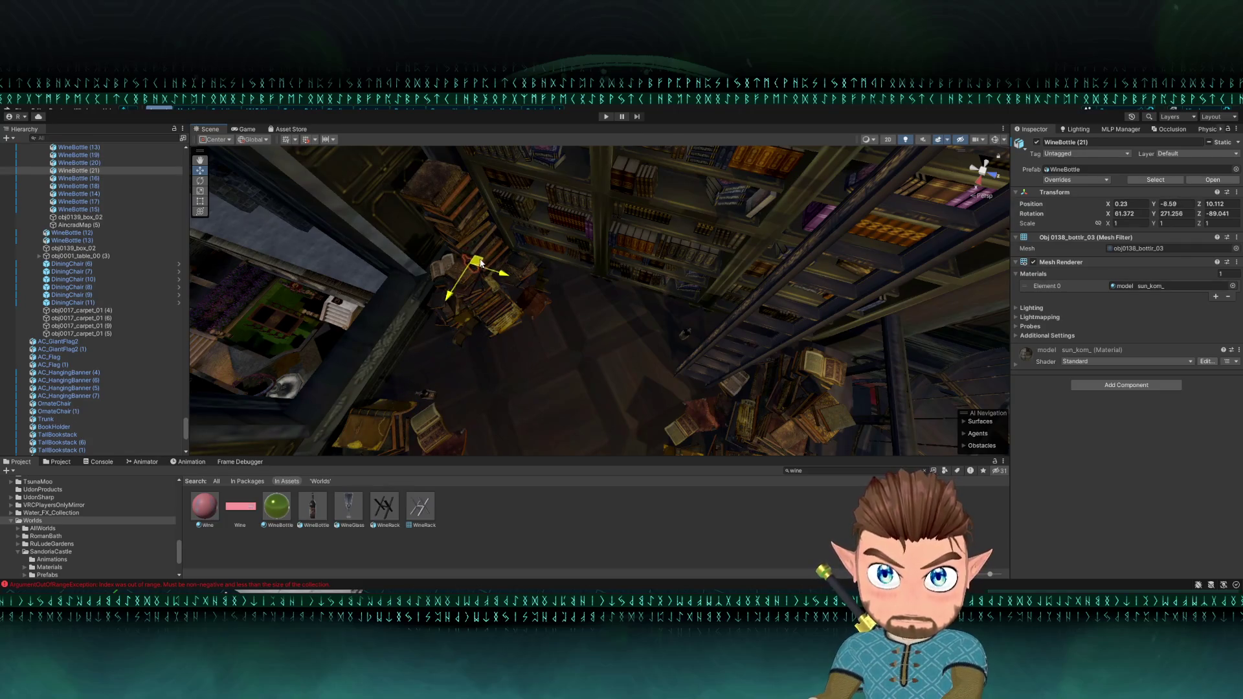
{"action": "left_click_drag", "start_coordinate": [481, 263], "coordinate": [456, 220]}
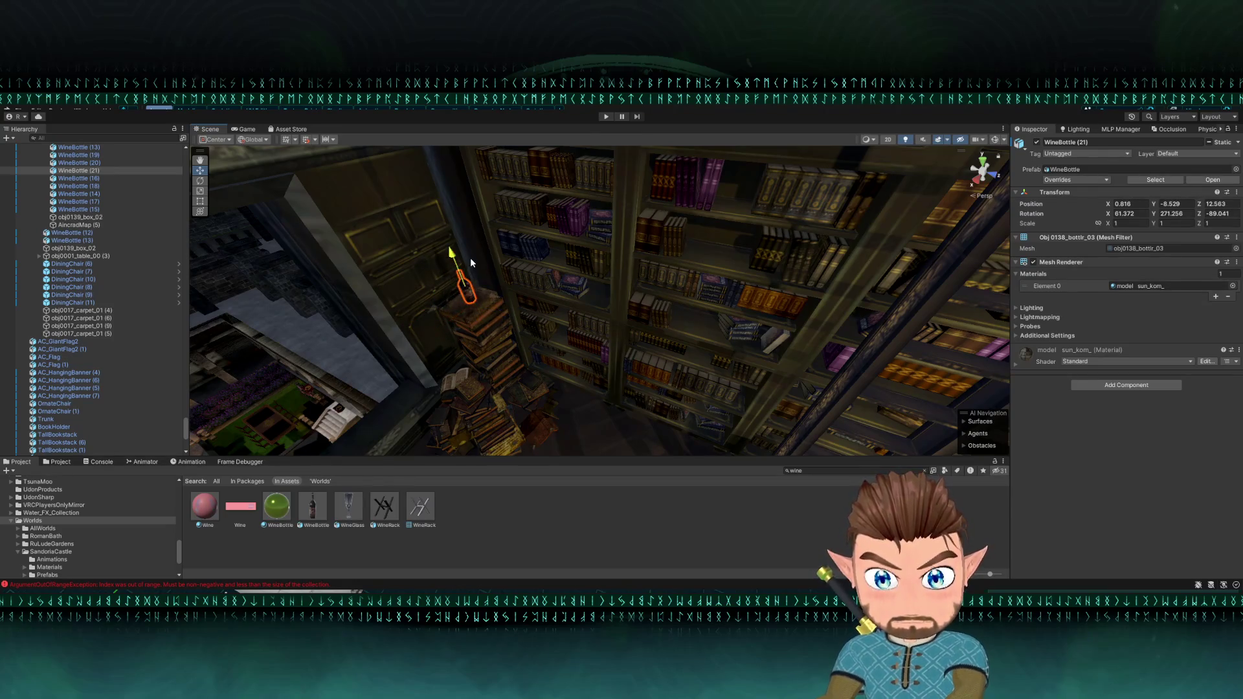
{"action": "key", "text": "f"}
{"action": "mouse_move", "coordinate": [590, 252]}
{"action": "left_mouse_down"}
{"action": "mouse_move", "coordinate": [571, 207]}
{"action": "mouse_move", "coordinate": [575, 287]}
{"action": "mouse_move", "coordinate": [584, 279]}
{"action": "left_mouse_up"}
{"action": "left_click", "coordinate": [571, 210]}
{"action": "left_click", "coordinate": [570, 207]}
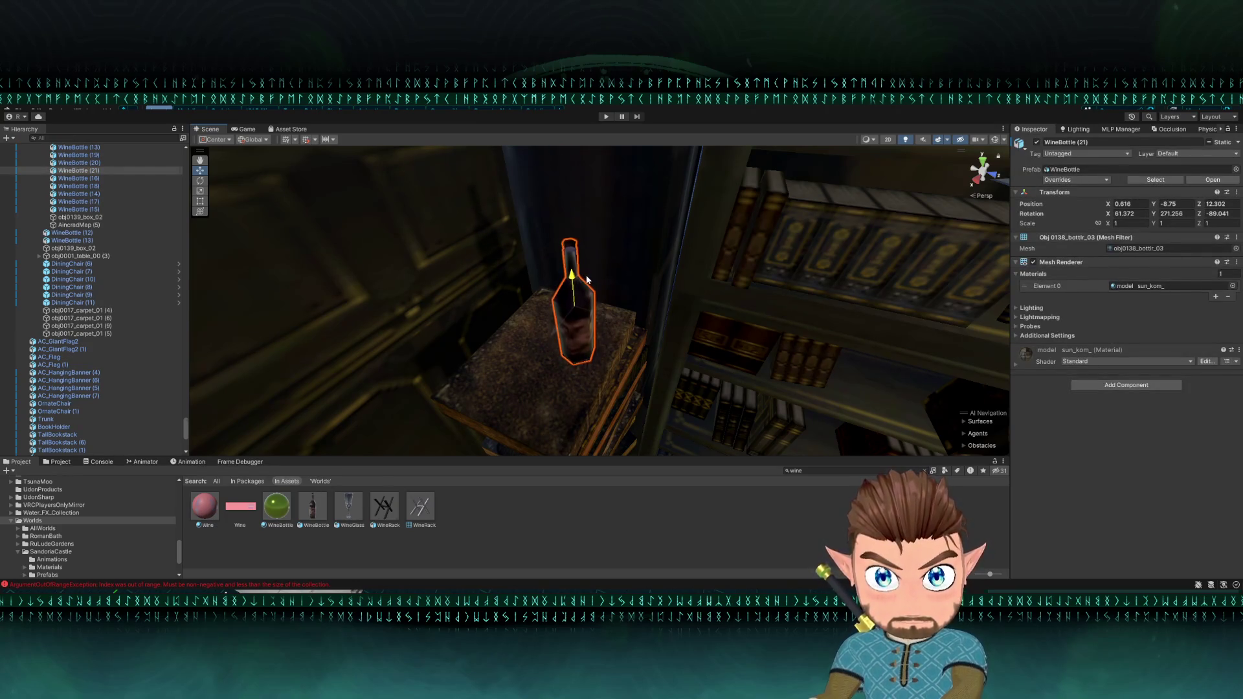
{"action": "mouse_move", "coordinate": [548, 348]}
{"action": "left_mouse_down"}
{"action": "mouse_move", "coordinate": [607, 269]}
{"action": "mouse_move", "coordinate": [575, 308]}
{"action": "left_mouse_up"}
Step: Duplicate once more and place an enlarged WineBottle (22) on the bookshelf top at 4.847, -9.603, 23.151
{"action": "key", "text": "ctrl+d"}
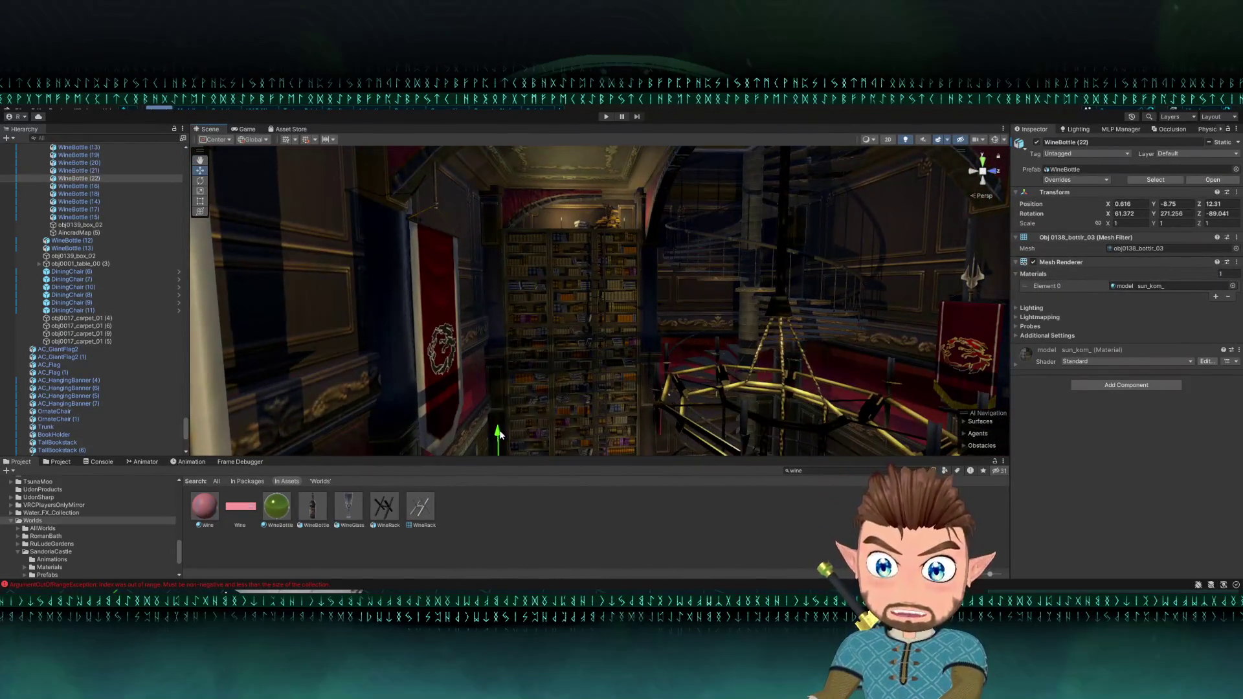
{"action": "left_click_drag", "start_coordinate": [573, 194], "coordinate": [532, 198]}
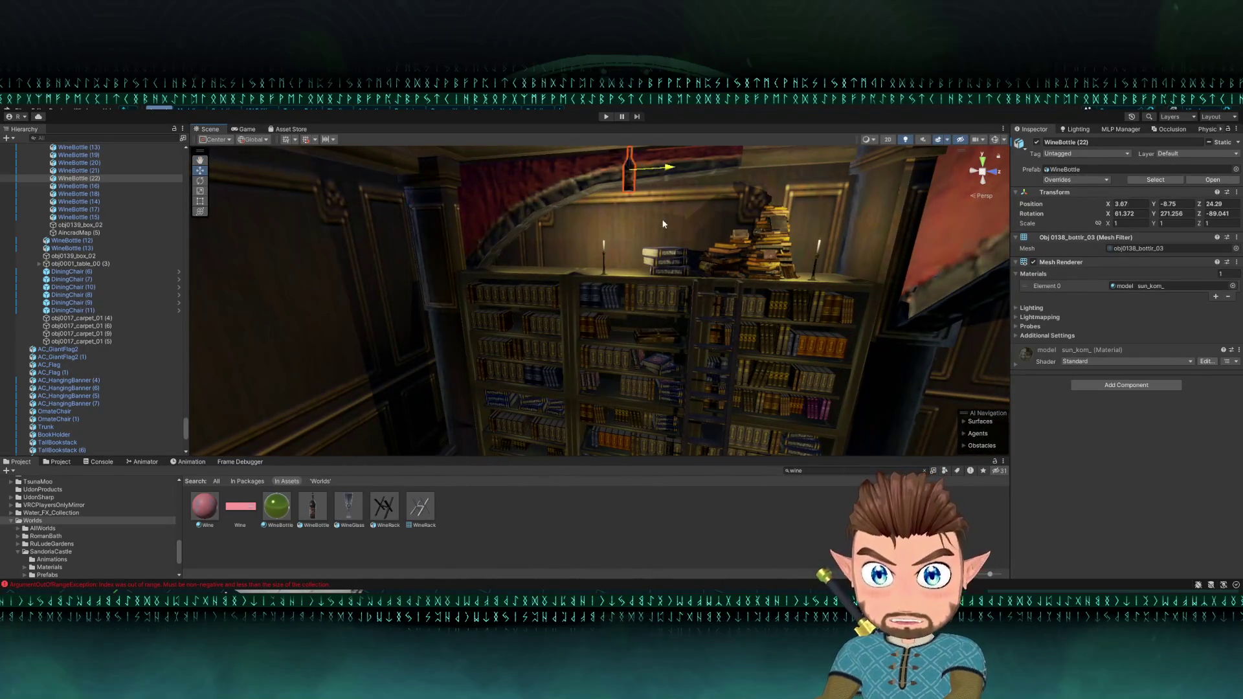
{"action": "mouse_move", "coordinate": [641, 219]}
{"action": "left_mouse_down"}
{"action": "mouse_move", "coordinate": [748, 215]}
{"action": "mouse_move", "coordinate": [604, 305]}
{"action": "left_mouse_up"}
{"action": "mouse_move", "coordinate": [612, 292]}
{"action": "left_mouse_down"}
{"action": "mouse_move", "coordinate": [496, 277]}
{"action": "mouse_move", "coordinate": [464, 290]}
{"action": "left_mouse_up"}
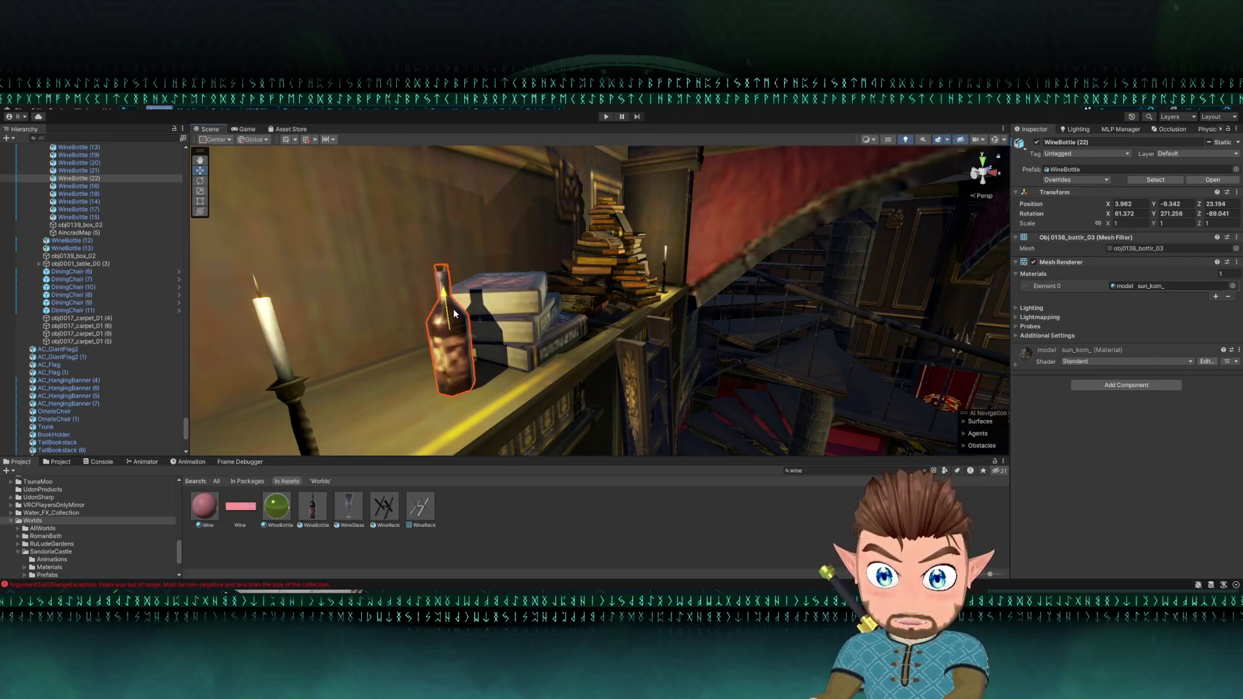
{"action": "left_click_drag", "start_coordinate": [451, 339], "coordinate": [503, 330]}
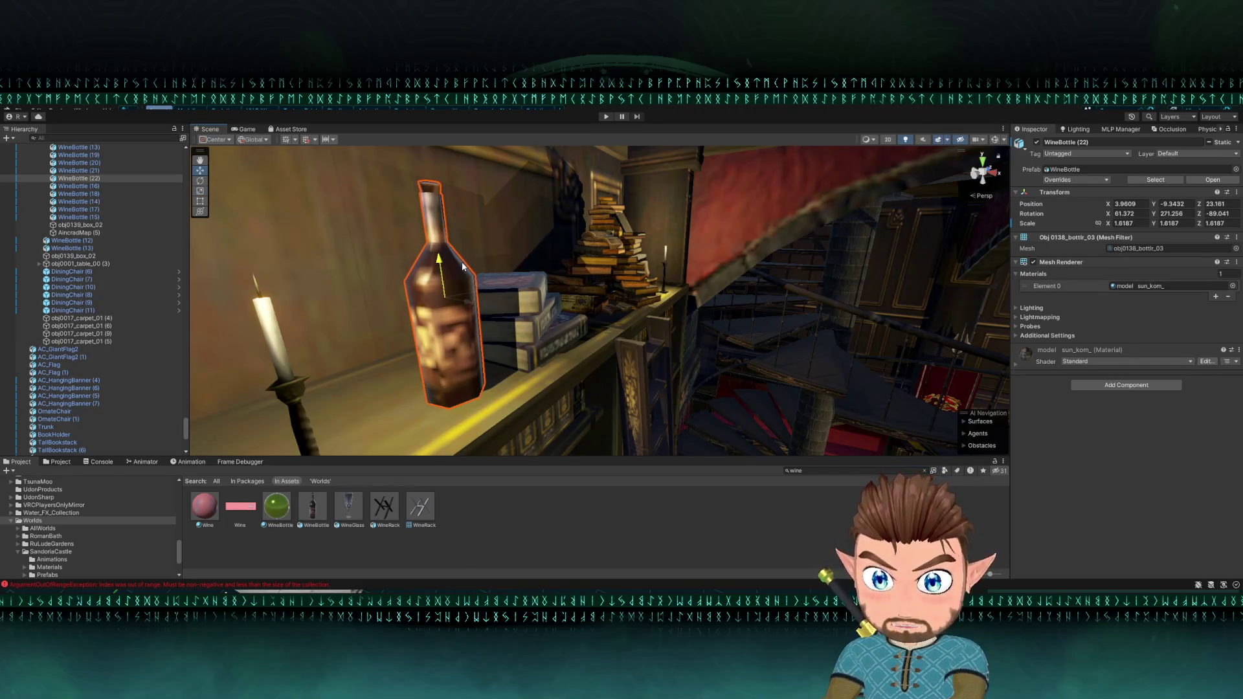
{"action": "mouse_move", "coordinate": [472, 264]}
{"action": "left_mouse_down"}
{"action": "mouse_move", "coordinate": [562, 290]}
{"action": "mouse_move", "coordinate": [353, 300]}
{"action": "mouse_move", "coordinate": [394, 313]}
{"action": "mouse_move", "coordinate": [470, 295]}
{"action": "left_mouse_up"}
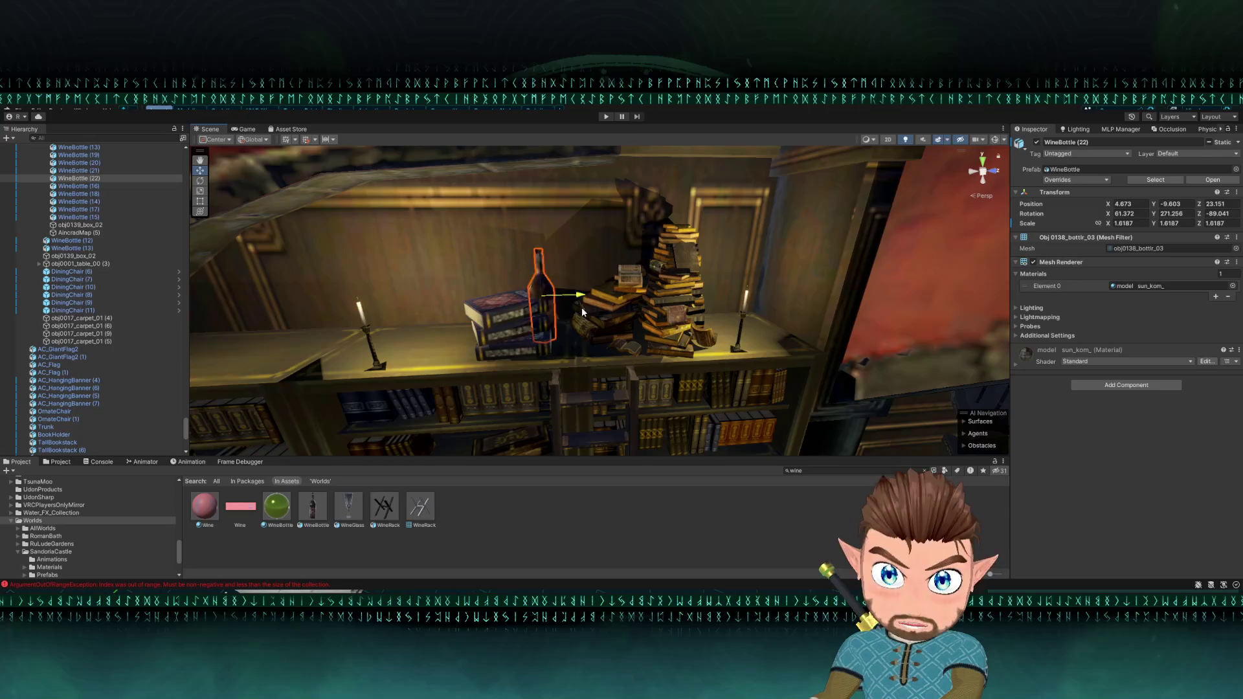
{"action": "mouse_move", "coordinate": [603, 320]}
{"action": "left_mouse_down"}
{"action": "mouse_move", "coordinate": [585, 356]}
{"action": "mouse_move", "coordinate": [529, 325]}
{"action": "left_mouse_up"}
{"action": "left_click", "coordinate": [556, 329]}
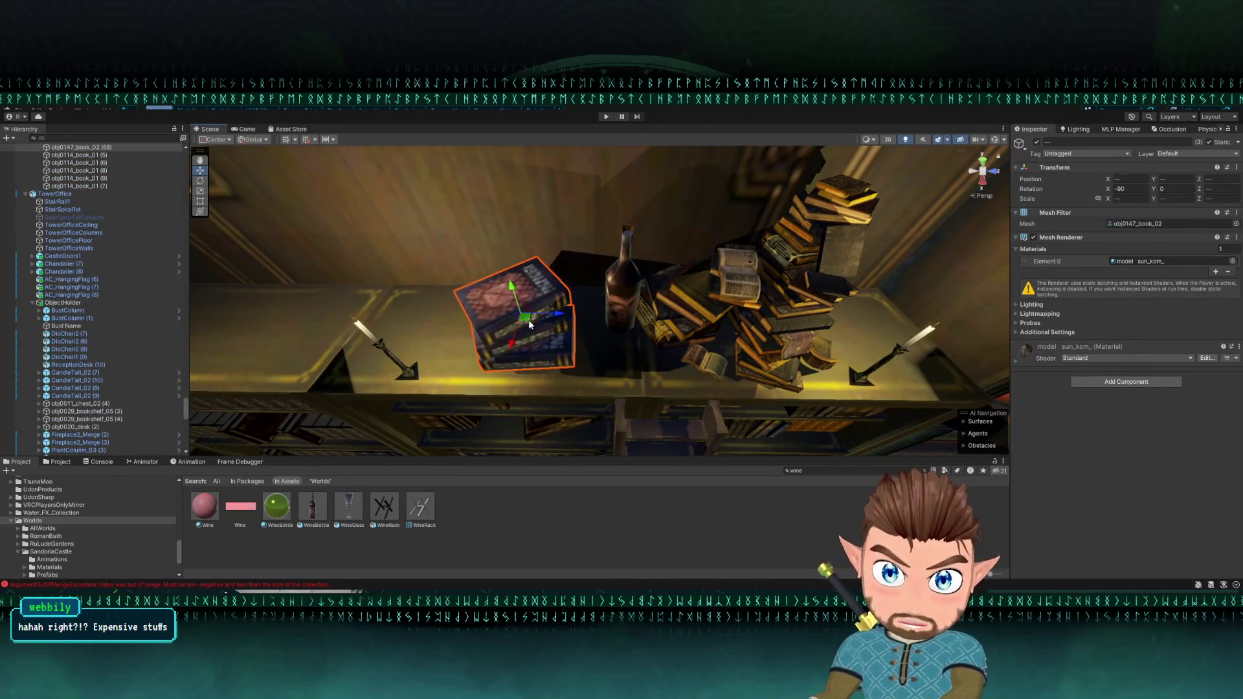
Step: Move WineBottle (22) back against the books and scale it up slightly
{"action": "left_click", "coordinate": [611, 315]}
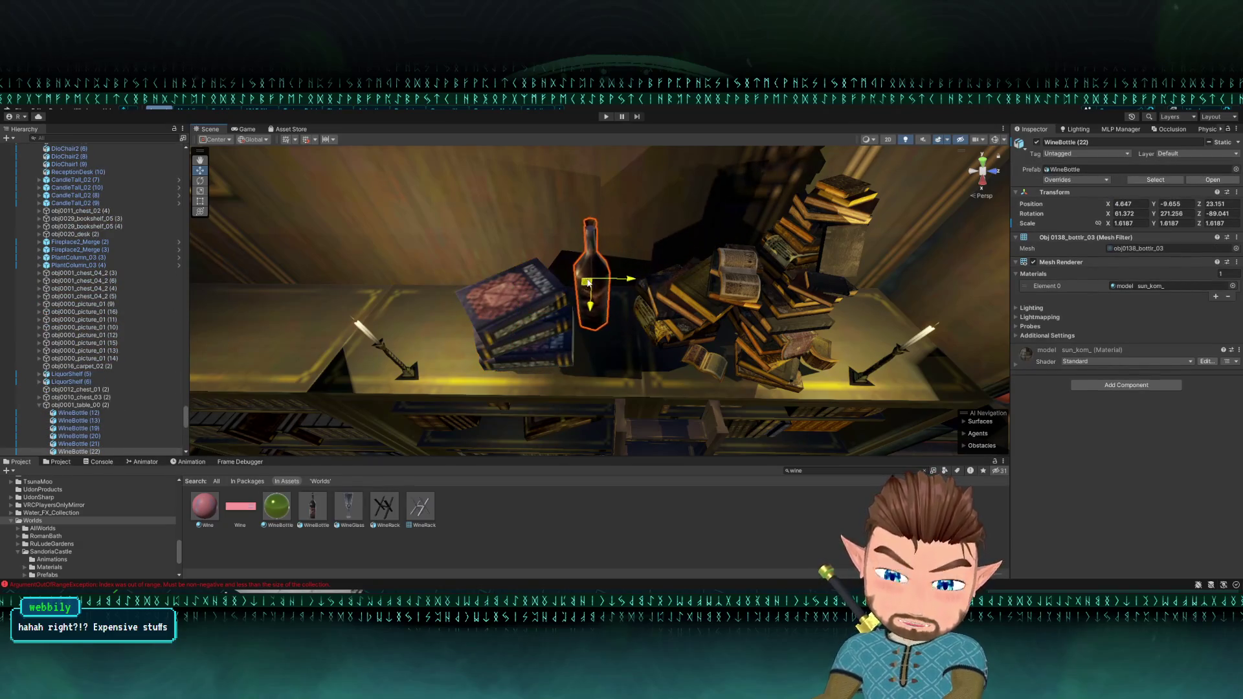
{"action": "mouse_move", "coordinate": [589, 283]}
{"action": "left_mouse_down"}
{"action": "mouse_move", "coordinate": [590, 271]}
{"action": "mouse_move", "coordinate": [667, 266]}
{"action": "mouse_move", "coordinate": [741, 236]}
{"action": "mouse_move", "coordinate": [547, 298]}
{"action": "mouse_move", "coordinate": [504, 260]}
{"action": "mouse_move", "coordinate": [526, 295]}
{"action": "mouse_move", "coordinate": [539, 255]}
{"action": "mouse_move", "coordinate": [416, 258]}
{"action": "left_mouse_up"}
{"action": "left_click", "coordinate": [525, 307]}
{"action": "key", "text": "r"}
{"action": "key", "text": "f"}
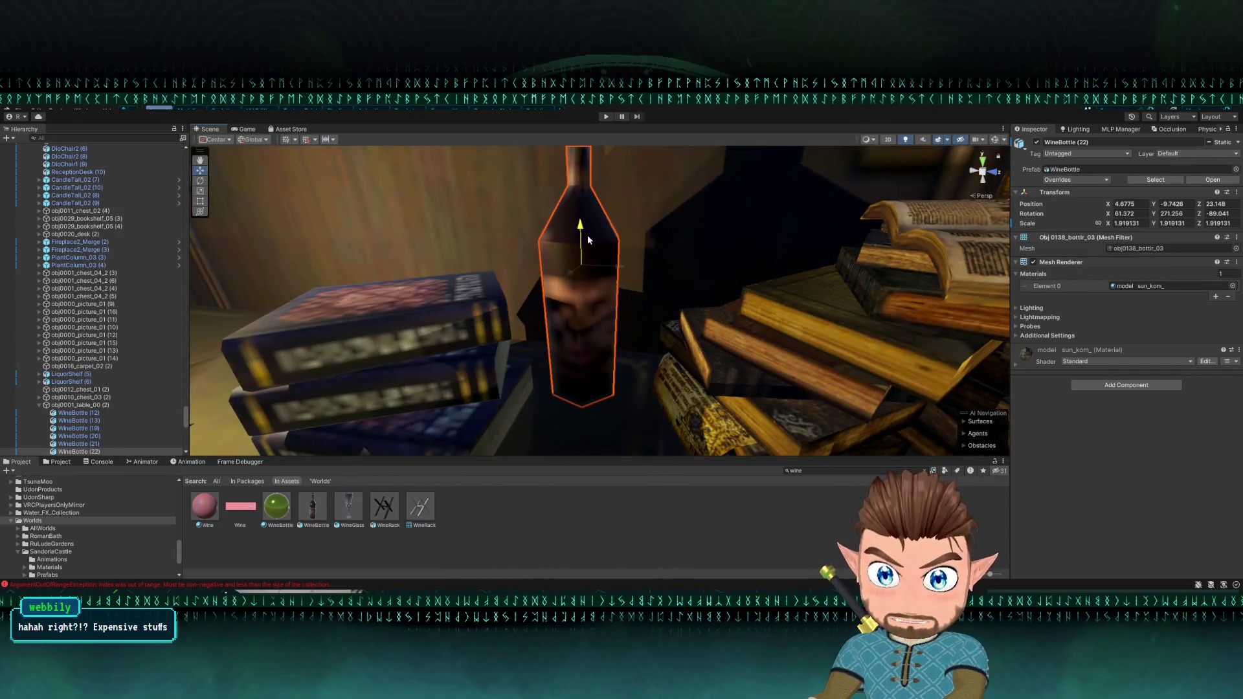
{"action": "scroll", "coordinate": [579, 236], "scroll_direction": "down", "scroll_amount": 6}
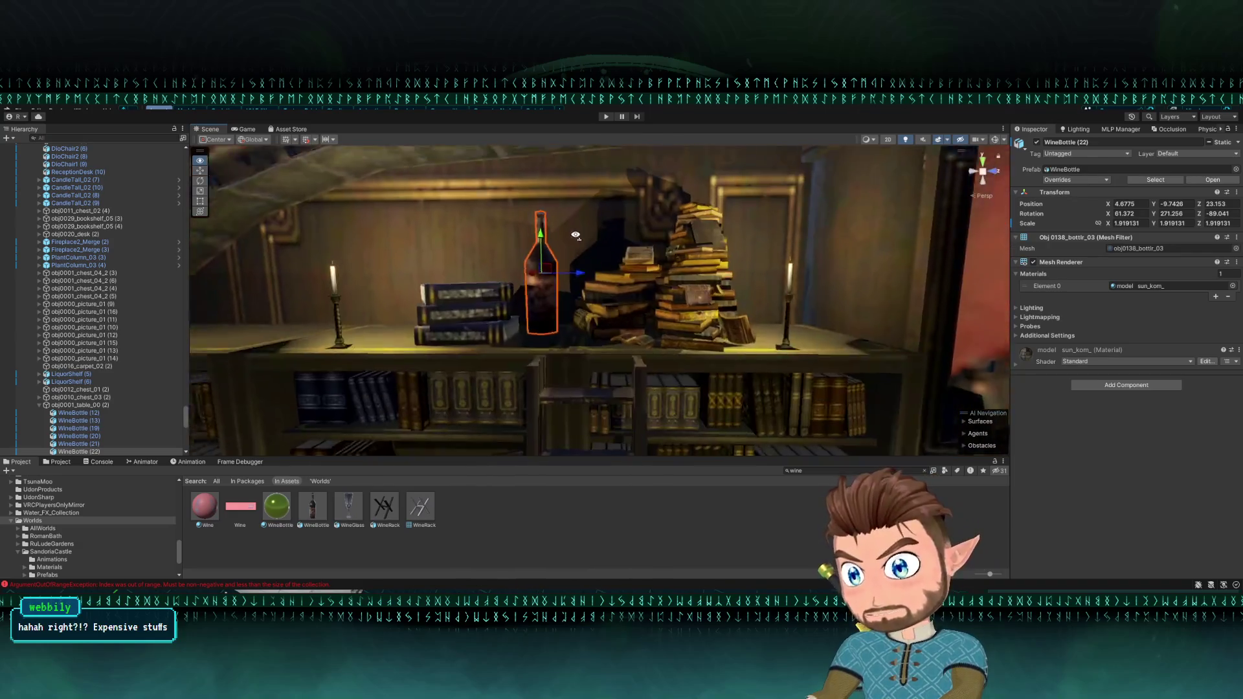
{"action": "mouse_move", "coordinate": [576, 235]}
{"action": "left_mouse_down"}
{"action": "mouse_move", "coordinate": [577, 253]}
{"action": "mouse_move", "coordinate": [466, 207]}
{"action": "mouse_move", "coordinate": [501, 298]}
{"action": "mouse_move", "coordinate": [821, 372]}
{"action": "mouse_move", "coordinate": [980, 300]}
{"action": "mouse_move", "coordinate": [569, 272]}
{"action": "mouse_move", "coordinate": [499, 226]}
{"action": "mouse_move", "coordinate": [511, 215]}
{"action": "mouse_move", "coordinate": [555, 255]}
{"action": "mouse_move", "coordinate": [584, 224]}
{"action": "left_mouse_up"}
{"action": "mouse_move", "coordinate": [654, 283]}
{"action": "left_mouse_down"}
{"action": "mouse_move", "coordinate": [625, 266]}
{"action": "mouse_move", "coordinate": [582, 328]}
{"action": "mouse_move", "coordinate": [541, 331]}
{"action": "mouse_move", "coordinate": [552, 342]}
{"action": "mouse_move", "coordinate": [530, 303]}
{"action": "mouse_move", "coordinate": [533, 328]}
{"action": "mouse_move", "coordinate": [518, 343]}
{"action": "mouse_move", "coordinate": [543, 374]}
{"action": "mouse_move", "coordinate": [525, 366]}
{"action": "mouse_move", "coordinate": [547, 355]}
{"action": "mouse_move", "coordinate": [490, 286]}
{"action": "mouse_move", "coordinate": [372, 300]}
{"action": "mouse_move", "coordinate": [524, 335]}
{"action": "mouse_move", "coordinate": [489, 290]}
{"action": "mouse_move", "coordinate": [447, 275]}
{"action": "mouse_move", "coordinate": [531, 265]}
{"action": "mouse_move", "coordinate": [588, 292]}
{"action": "mouse_move", "coordinate": [533, 287]}
{"action": "left_mouse_up"}
Step: Select MediumBookpile (5) next to the bottle on the bookcase top
{"action": "left_click", "coordinate": [491, 313]}
{"action": "scroll", "coordinate": [553, 349], "scroll_direction": "down", "scroll_amount": 5}
{"action": "left_click", "coordinate": [490, 286]}
{"action": "left_click", "coordinate": [530, 329]}
{"action": "scroll", "coordinate": [532, 304], "scroll_direction": "down", "scroll_amount": 3}
{"action": "scroll", "coordinate": [509, 267], "scroll_direction": "up", "scroll_amount": 3}
{"action": "key", "text": "e"}
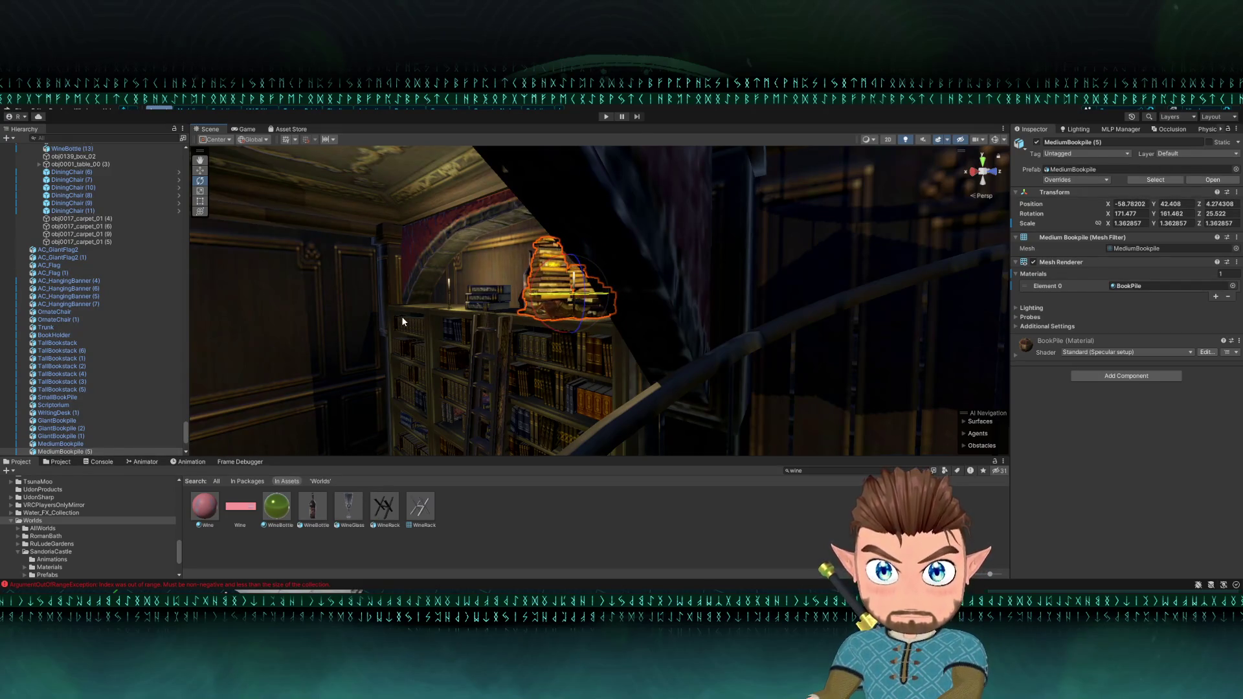
Step: Rotate MediumBookpile (5) to Y 124.019
{"action": "left_click_drag", "start_coordinate": [402, 316], "coordinate": [412, 325]}
{"action": "key", "text": "w"}
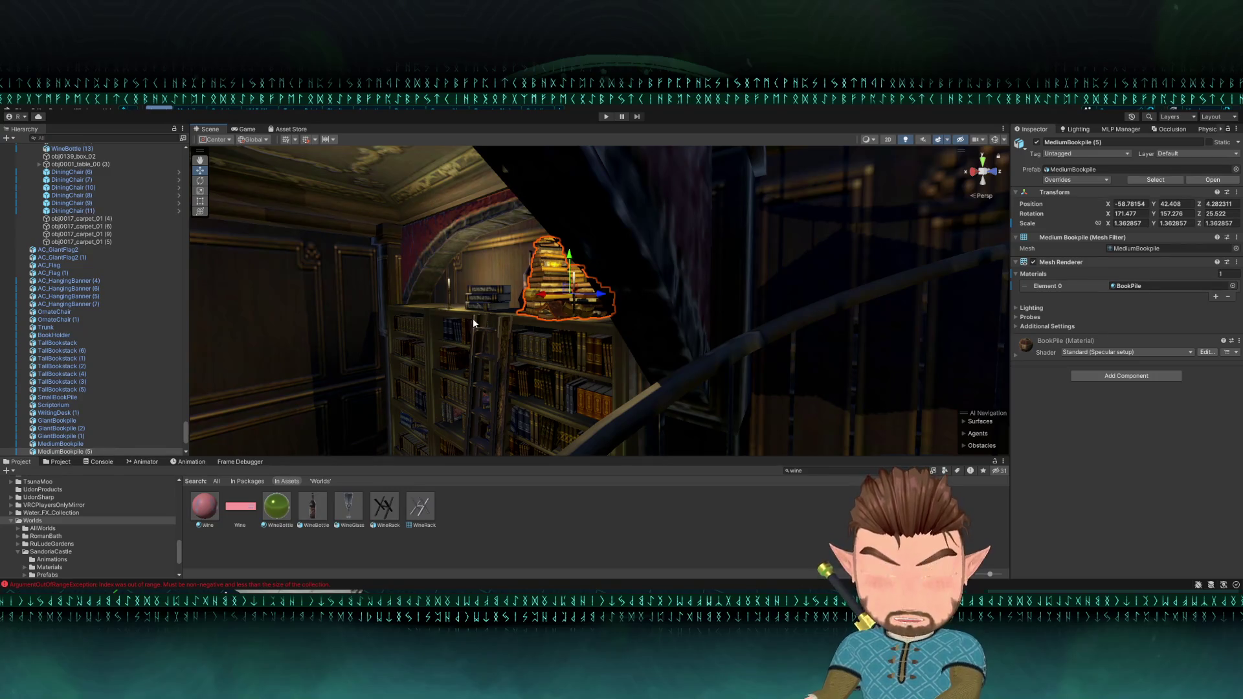
{"action": "key", "text": "f"}
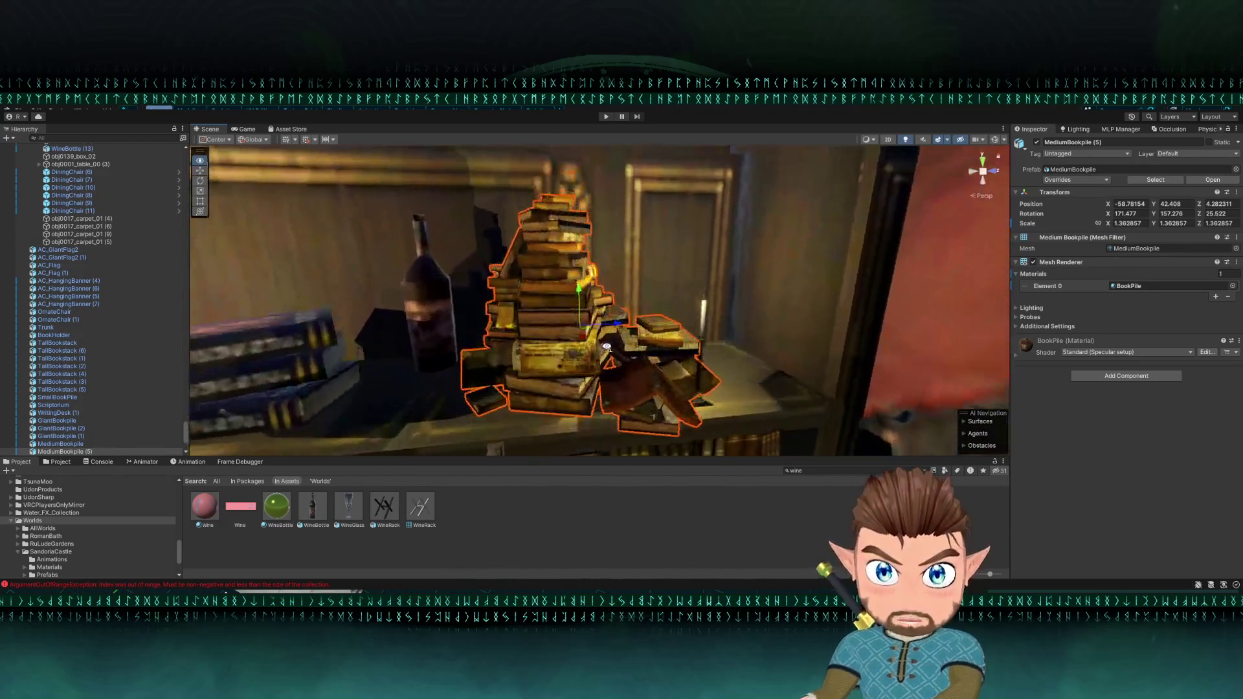
{"action": "key", "text": "e"}
{"action": "mouse_move", "coordinate": [575, 328]}
{"action": "left_mouse_down"}
{"action": "mouse_move", "coordinate": [412, 297]}
{"action": "mouse_move", "coordinate": [548, 340]}
{"action": "mouse_move", "coordinate": [528, 322]}
{"action": "left_mouse_up"}
Step: Shift the wine bottle beside the book pile and select CandleStick_04 (6) on the books
{"action": "left_click", "coordinate": [528, 317]}
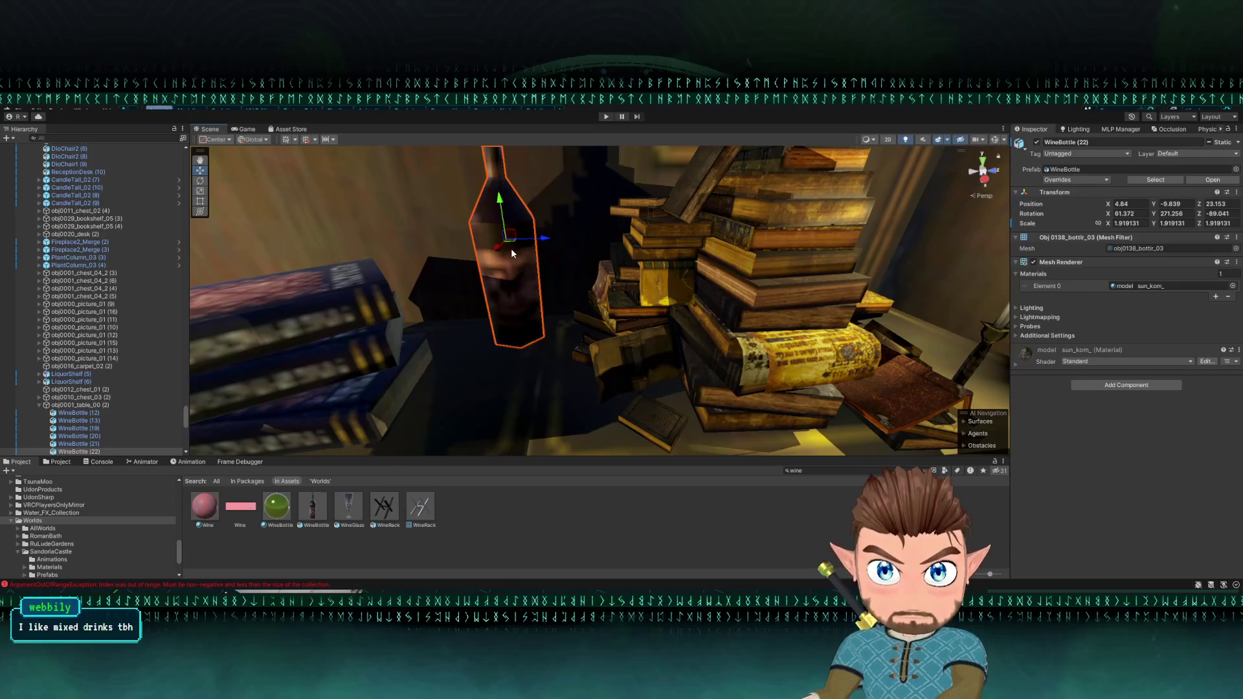
{"action": "mouse_move", "coordinate": [511, 247]}
{"action": "left_mouse_down"}
{"action": "mouse_move", "coordinate": [538, 263]}
{"action": "mouse_move", "coordinate": [528, 235]}
{"action": "mouse_move", "coordinate": [538, 239]}
{"action": "mouse_move", "coordinate": [517, 266]}
{"action": "mouse_move", "coordinate": [561, 303]}
{"action": "mouse_move", "coordinate": [590, 282]}
{"action": "left_mouse_up"}
{"action": "left_click", "coordinate": [514, 258]}
{"action": "left_click", "coordinate": [516, 269]}
{"action": "key", "text": "w"}
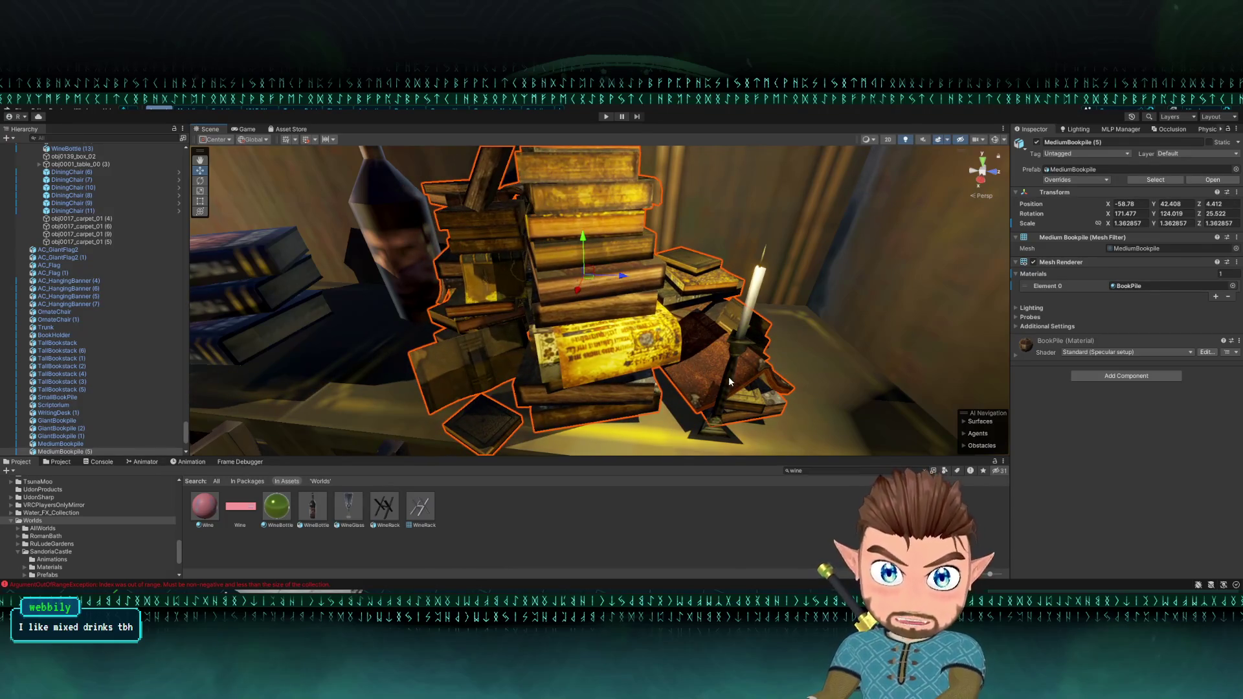
{"action": "left_click", "coordinate": [729, 382]}
{"action": "mouse_move", "coordinate": [730, 382]}
{"action": "left_mouse_down"}
{"action": "mouse_move", "coordinate": [708, 294]}
{"action": "mouse_move", "coordinate": [518, 247]}
{"action": "left_mouse_up"}
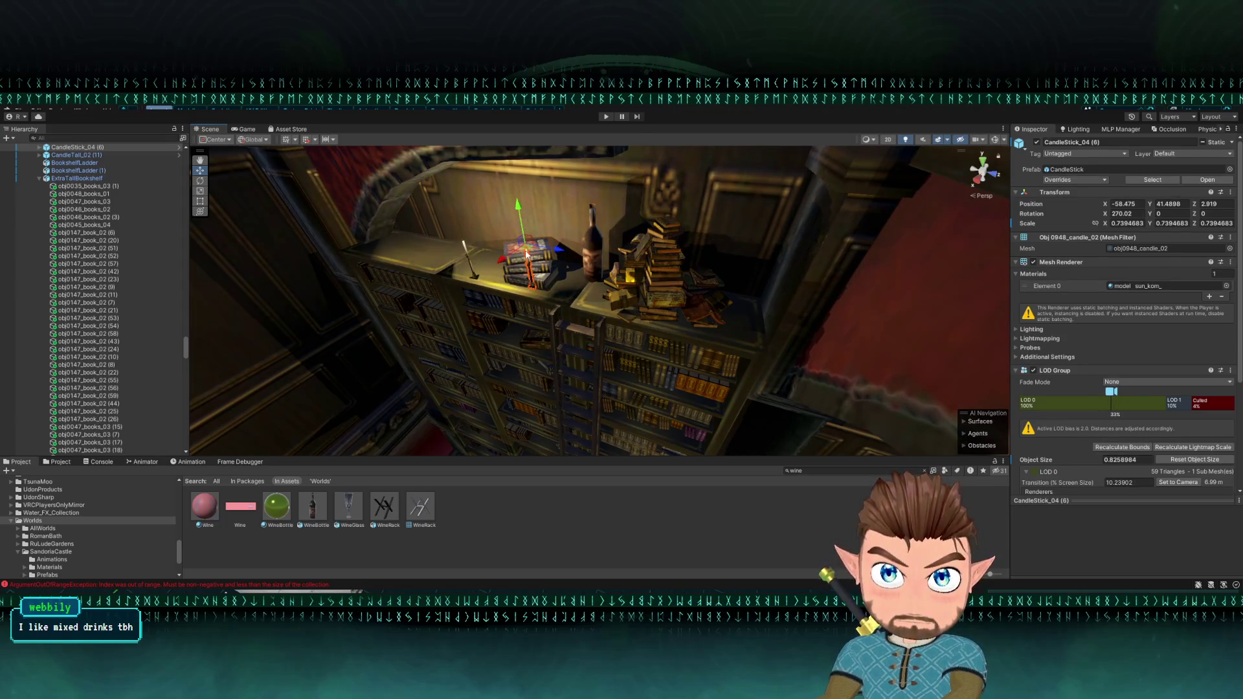
Step: Move the candlestick off the books and place CandleStick_04 (5) left of the small blue book pile
{"action": "left_click_drag", "start_coordinate": [526, 255], "coordinate": [710, 290]}
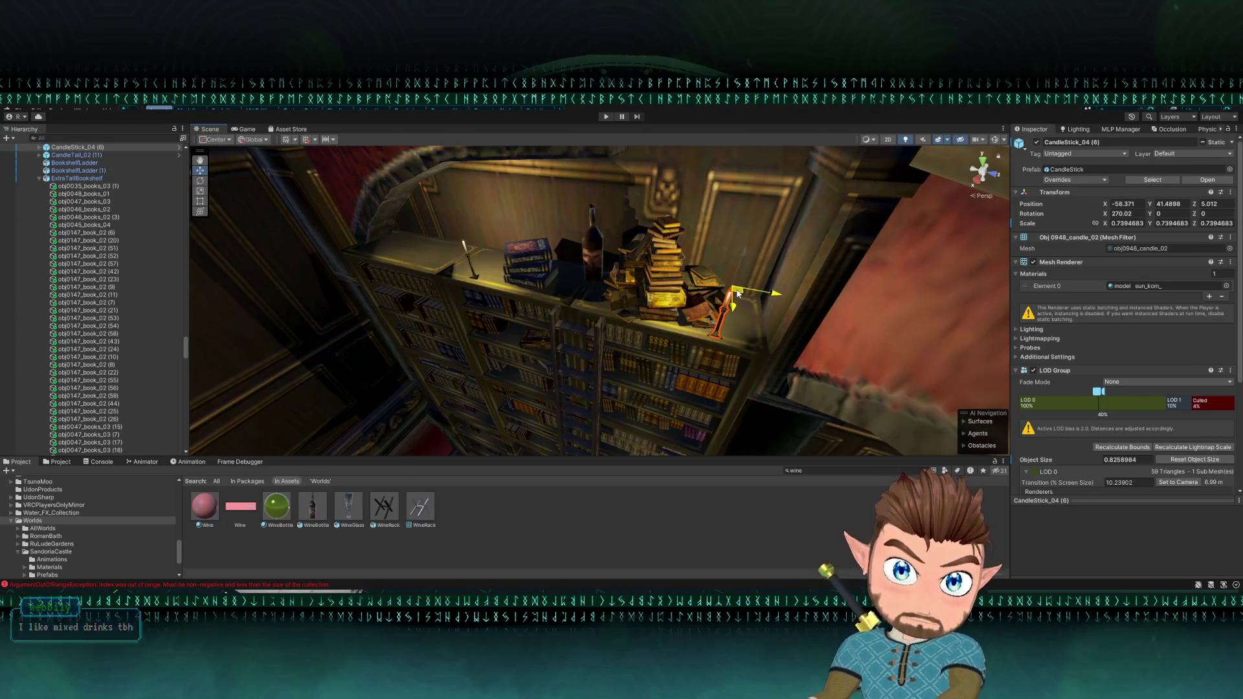
{"action": "scroll", "coordinate": [737, 293], "scroll_direction": "up", "scroll_amount": 5}
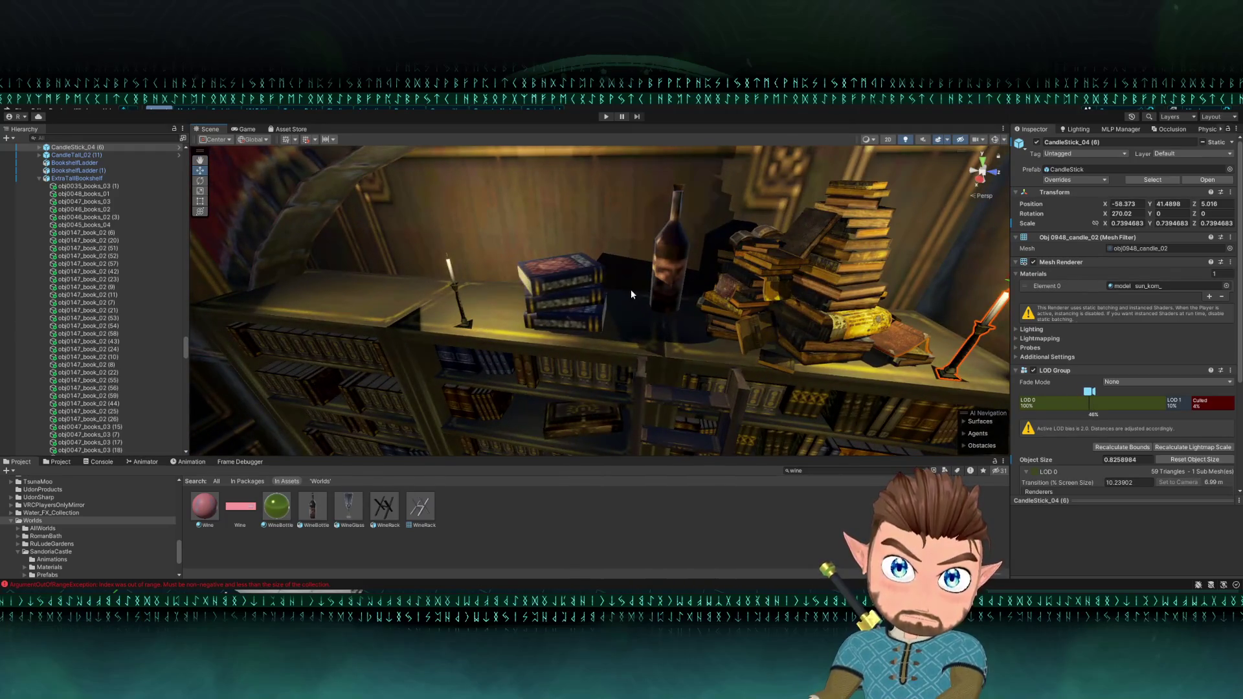
{"action": "left_click", "coordinate": [464, 320]}
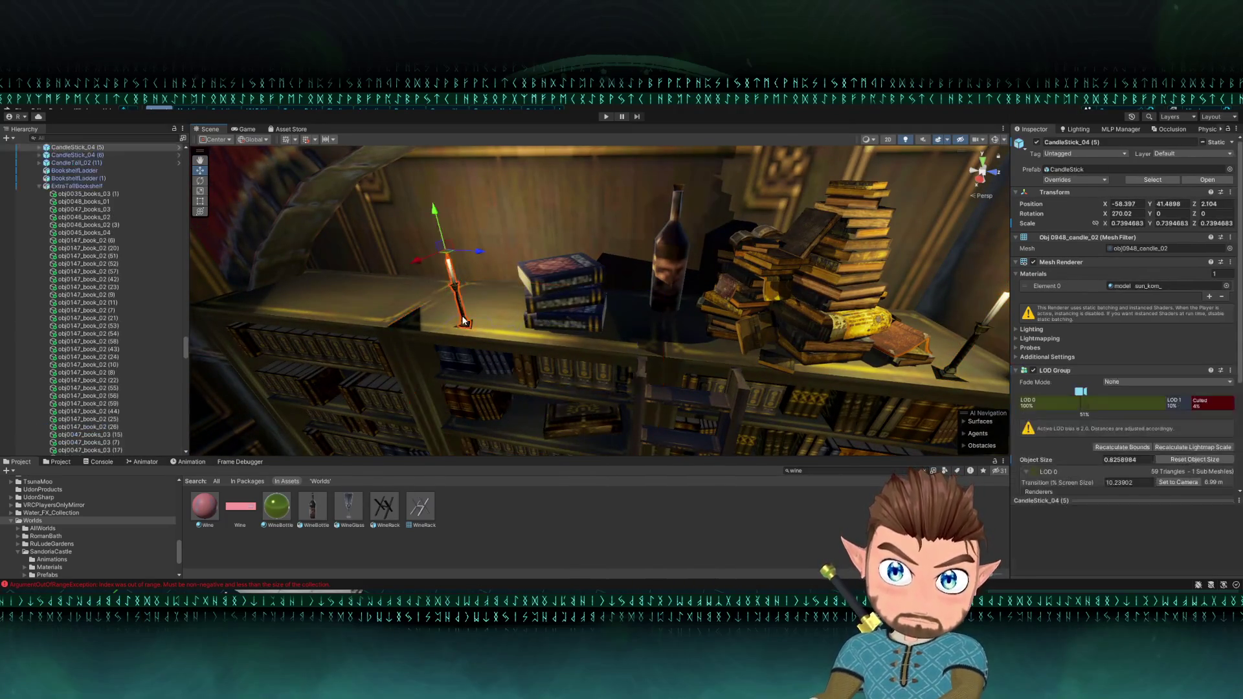
{"action": "left_click_drag", "start_coordinate": [463, 256], "coordinate": [553, 263]}
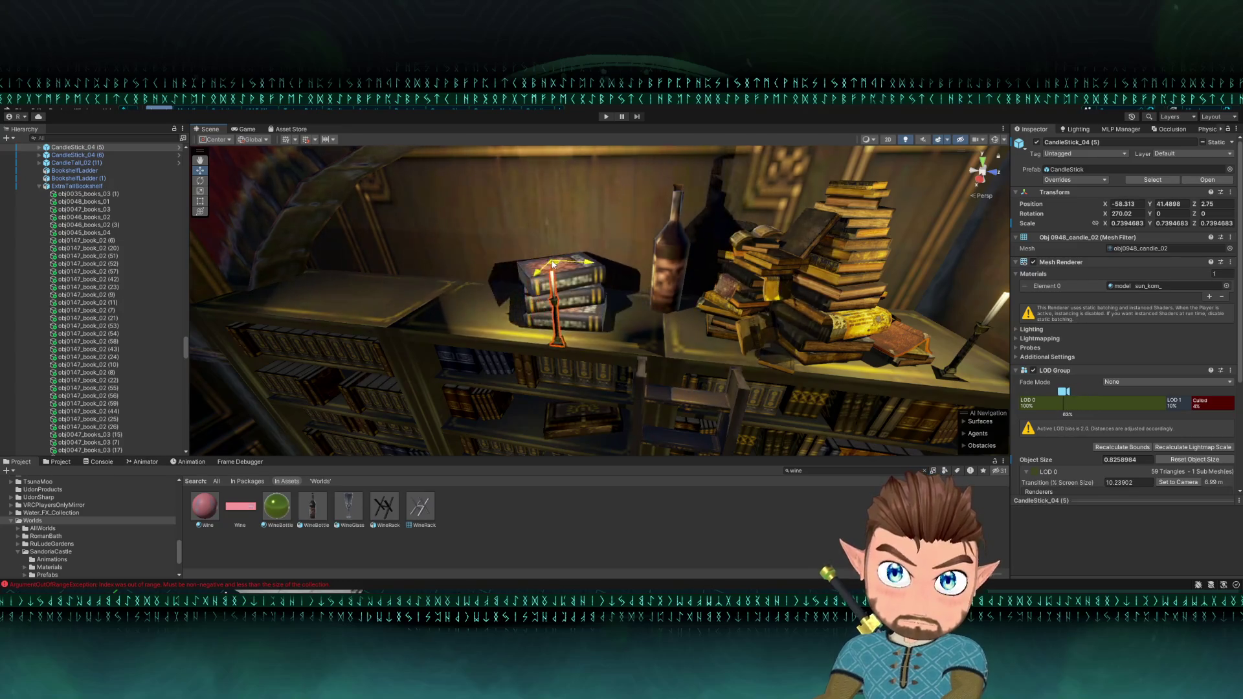
{"action": "left_click", "coordinate": [545, 311]}
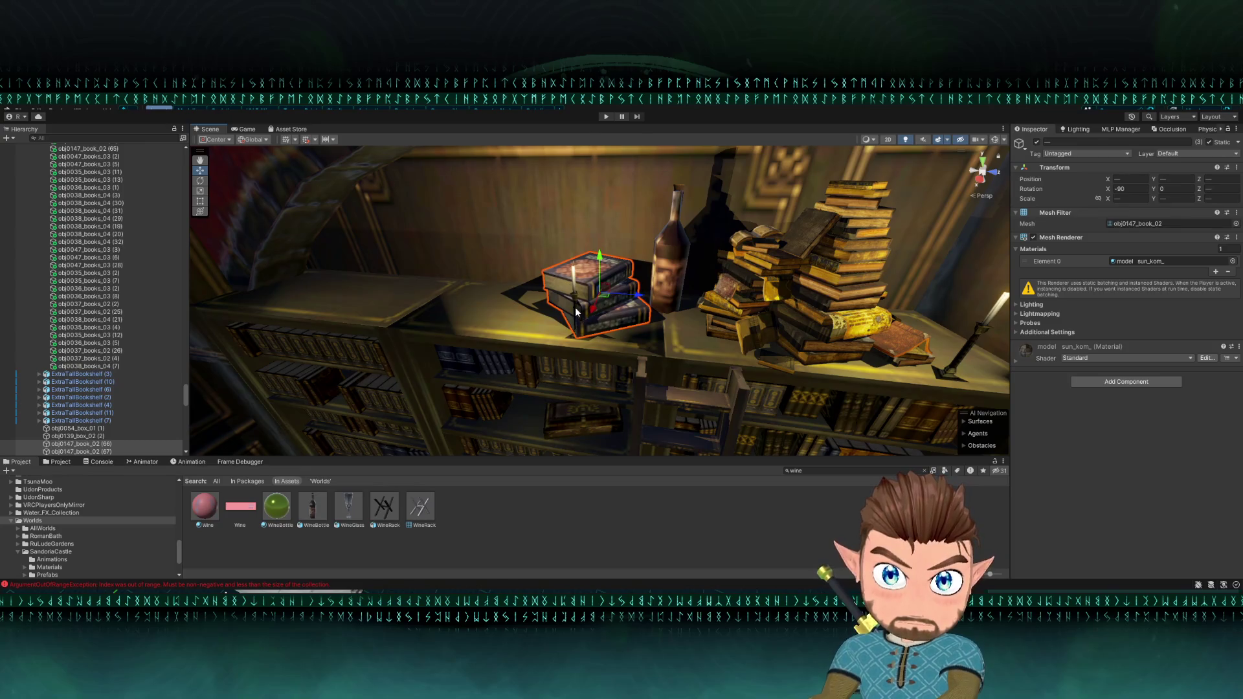
{"action": "left_click", "coordinate": [573, 289]}
{"action": "mouse_move", "coordinate": [579, 261]}
{"action": "left_mouse_down"}
{"action": "mouse_move", "coordinate": [482, 260]}
{"action": "mouse_move", "coordinate": [549, 210]}
{"action": "mouse_move", "coordinate": [544, 223]}
{"action": "left_mouse_up"}
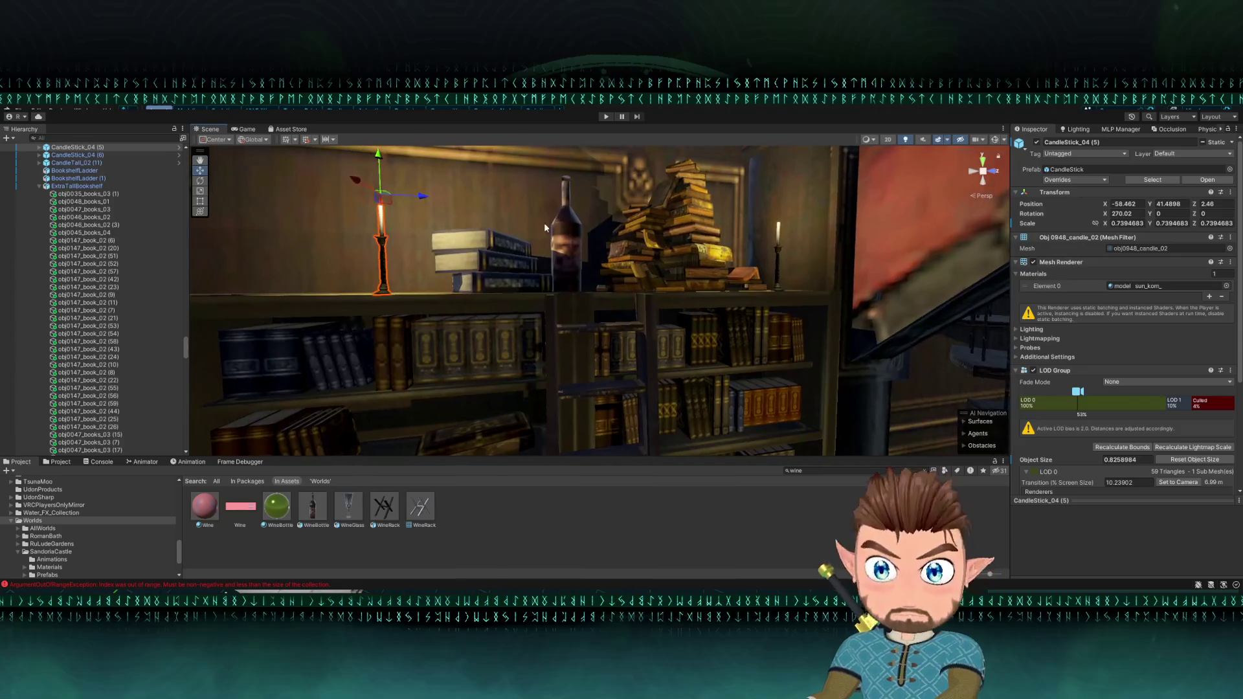
Step: Nudge CandleStick_04 (6) beside the tall book stack at -58.333, 41.4898, 4.691
{"action": "mouse_move", "coordinate": [503, 292]}
{"action": "left_mouse_down"}
{"action": "mouse_move", "coordinate": [490, 292]}
{"action": "mouse_move", "coordinate": [623, 350]}
{"action": "left_mouse_up"}
{"action": "left_click", "coordinate": [632, 347]}
{"action": "left_click", "coordinate": [633, 347]}
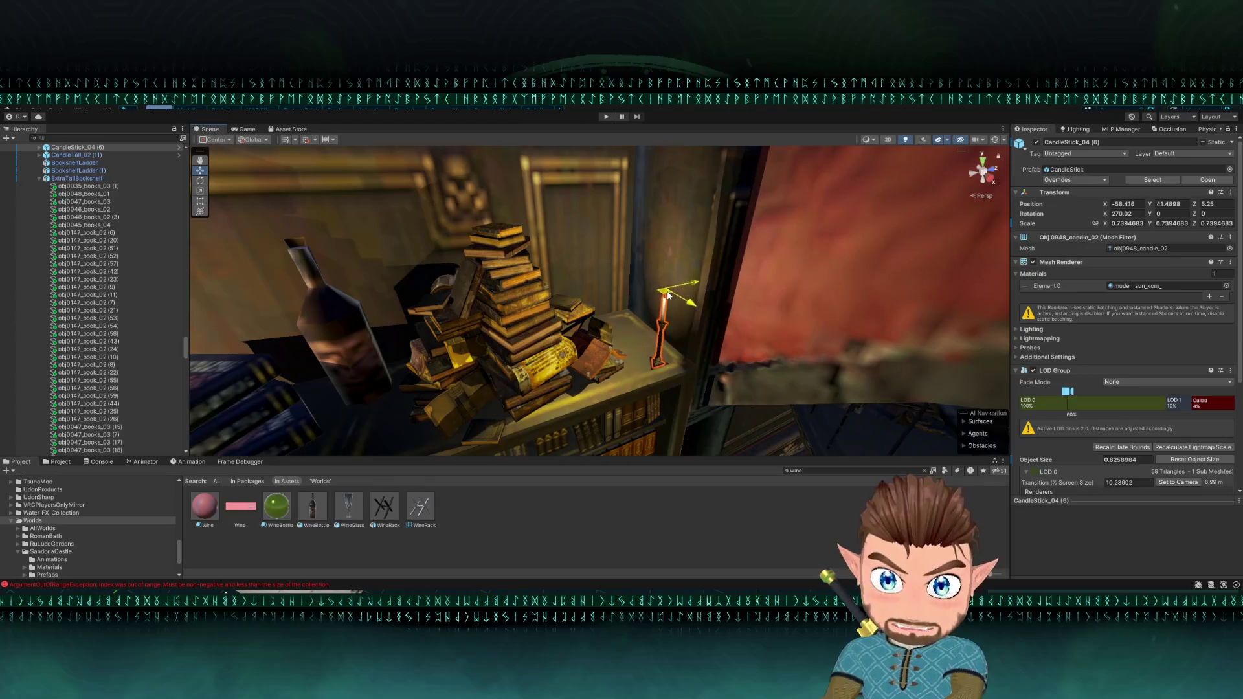
{"action": "left_click_drag", "start_coordinate": [668, 295], "coordinate": [613, 307]}
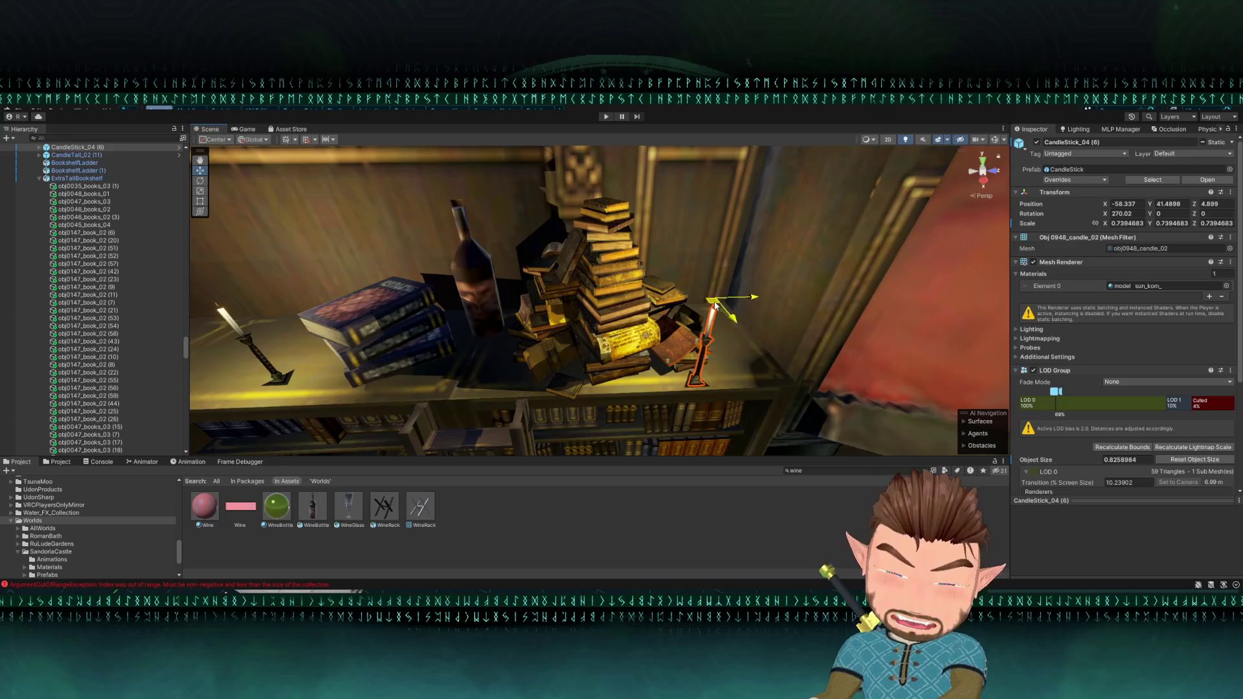
{"action": "scroll", "coordinate": [514, 358], "scroll_direction": "down", "scroll_amount": 10}
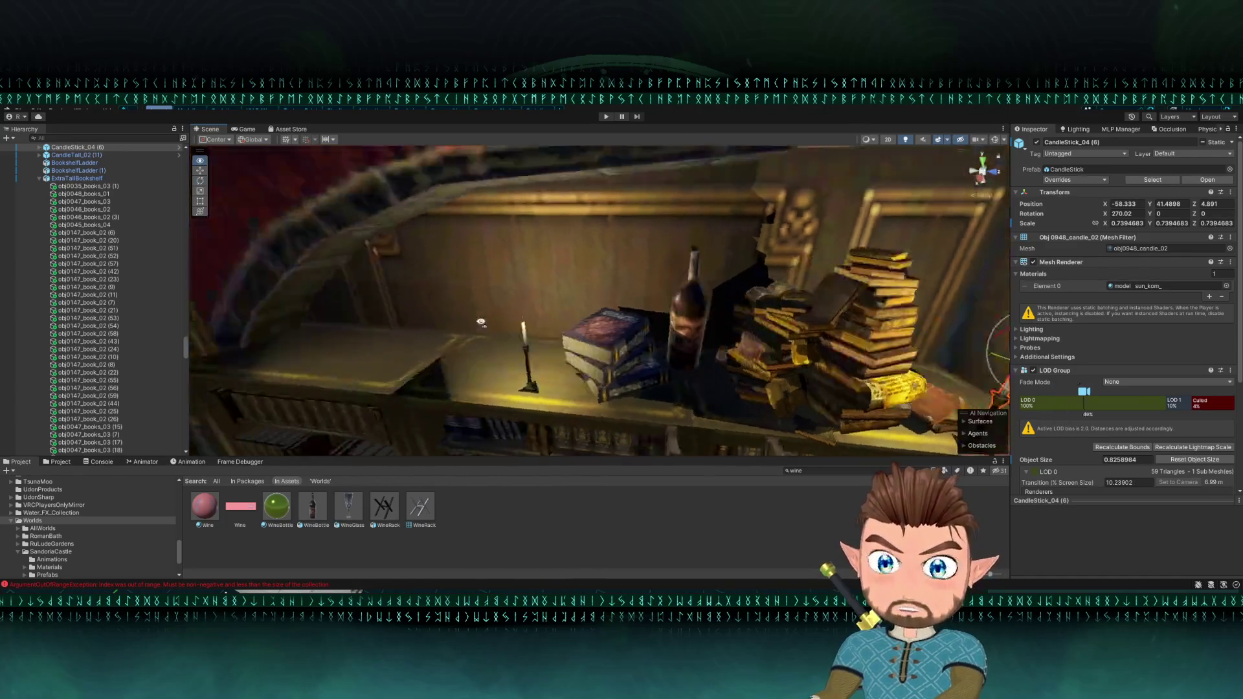
Step: Move CandleStick_04 (5) onto the small blue book stack, at -58.806, 41.876, 2.913
{"action": "left_click", "coordinate": [466, 284]}
{"action": "scroll", "coordinate": [567, 283], "scroll_direction": "up", "scroll_amount": 10}
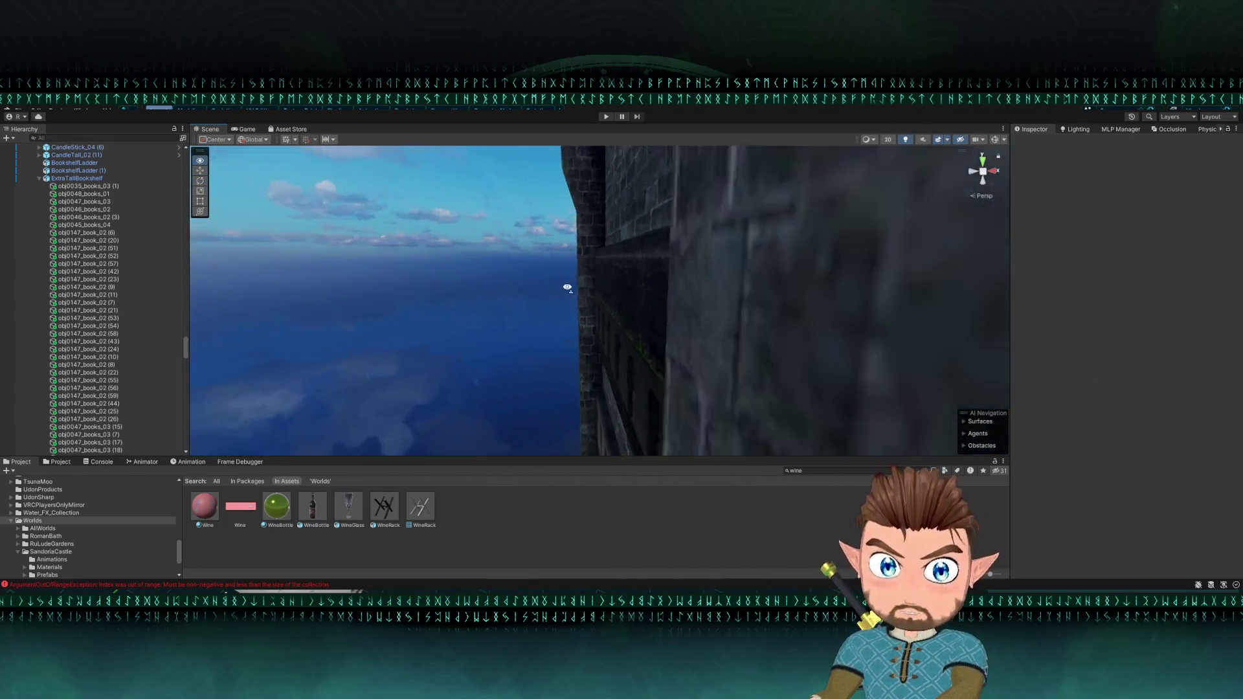
{"action": "mouse_move", "coordinate": [564, 284]}
{"action": "left_mouse_down"}
{"action": "mouse_move", "coordinate": [410, 269]}
{"action": "mouse_move", "coordinate": [515, 305]}
{"action": "mouse_move", "coordinate": [518, 382]}
{"action": "mouse_move", "coordinate": [476, 390]}
{"action": "mouse_move", "coordinate": [529, 376]}
{"action": "left_mouse_up"}
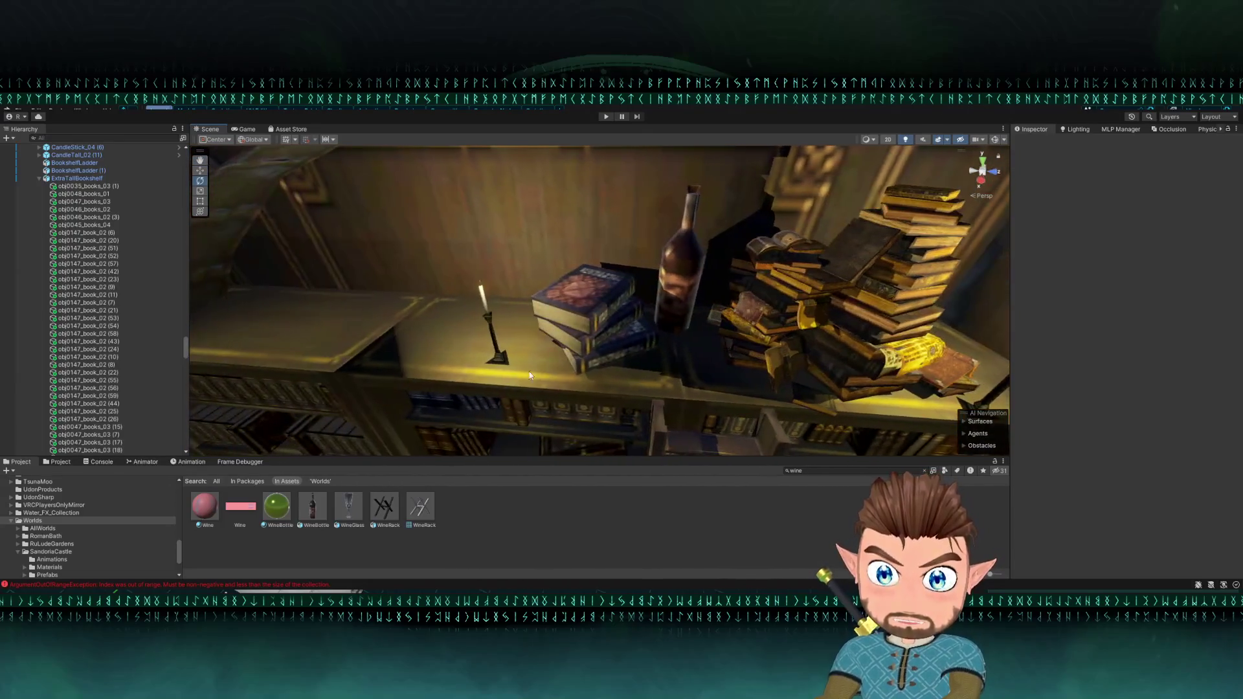
{"action": "left_click", "coordinate": [602, 358]}
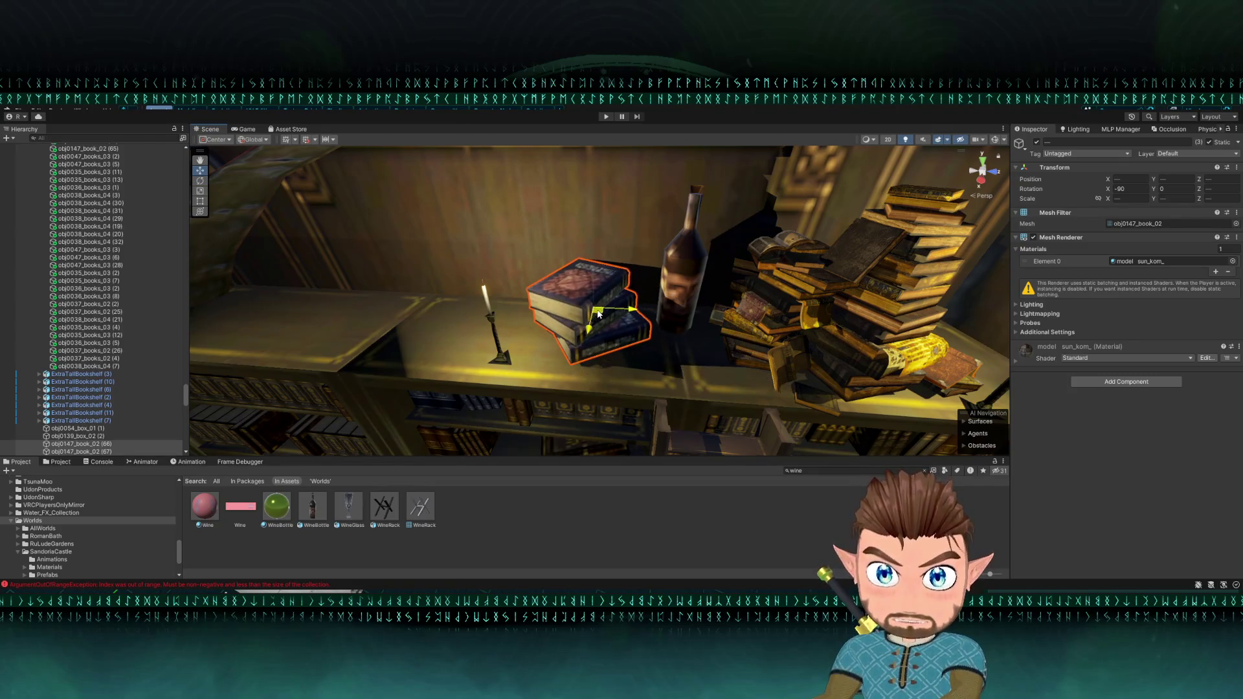
{"action": "left_click", "coordinate": [501, 347]}
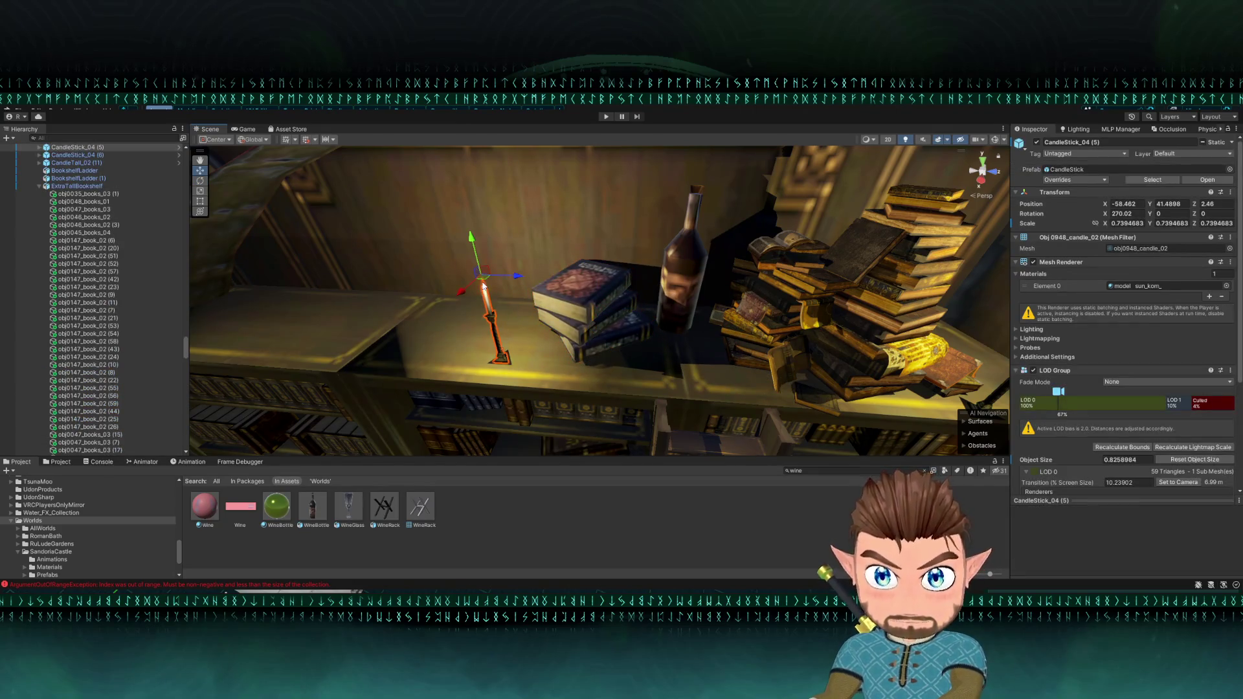
{"action": "left_click_drag", "start_coordinate": [515, 370], "coordinate": [593, 312]}
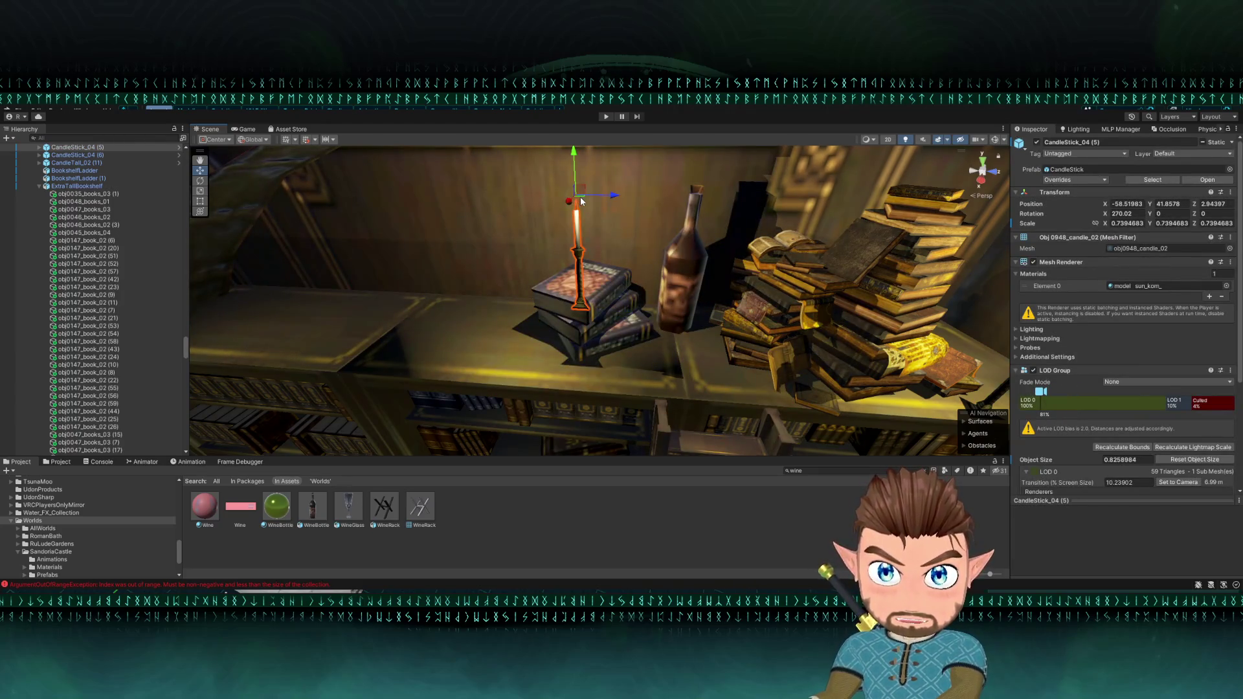
{"action": "mouse_move", "coordinate": [584, 189]}
{"action": "left_mouse_down"}
{"action": "mouse_move", "coordinate": [581, 297]}
{"action": "mouse_move", "coordinate": [587, 159]}
{"action": "mouse_move", "coordinate": [623, 180]}
{"action": "mouse_move", "coordinate": [396, 283]}
{"action": "mouse_move", "coordinate": [410, 262]}
{"action": "mouse_move", "coordinate": [359, 241]}
{"action": "left_mouse_up"}
{"action": "scroll", "coordinate": [586, 162], "scroll_direction": "up", "scroll_amount": 5}
{"action": "mouse_move", "coordinate": [329, 235]}
{"action": "left_mouse_down"}
{"action": "mouse_move", "coordinate": [313, 222]}
{"action": "mouse_move", "coordinate": [472, 278]}
{"action": "mouse_move", "coordinate": [462, 357]}
{"action": "mouse_move", "coordinate": [543, 304]}
{"action": "left_mouse_up"}
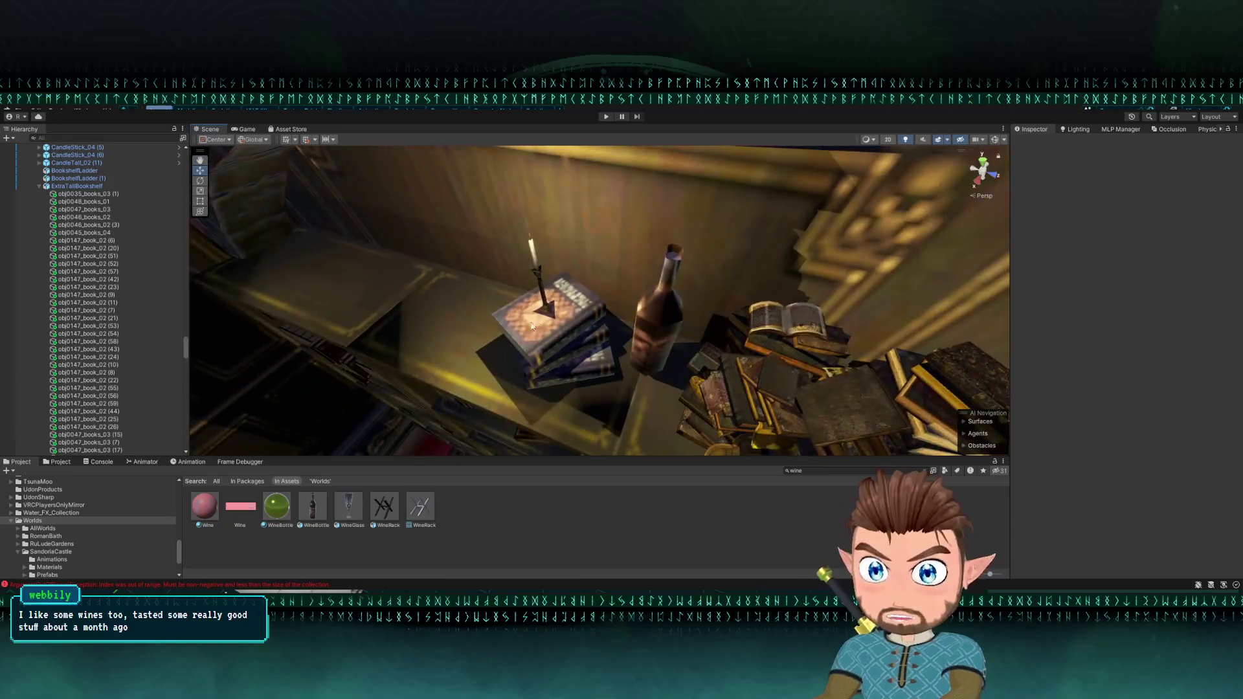
Step: Nudge the candlestick on the books and tilt it sideways on Z
{"action": "left_click", "coordinate": [547, 304]}
{"action": "left_click", "coordinate": [536, 272]}
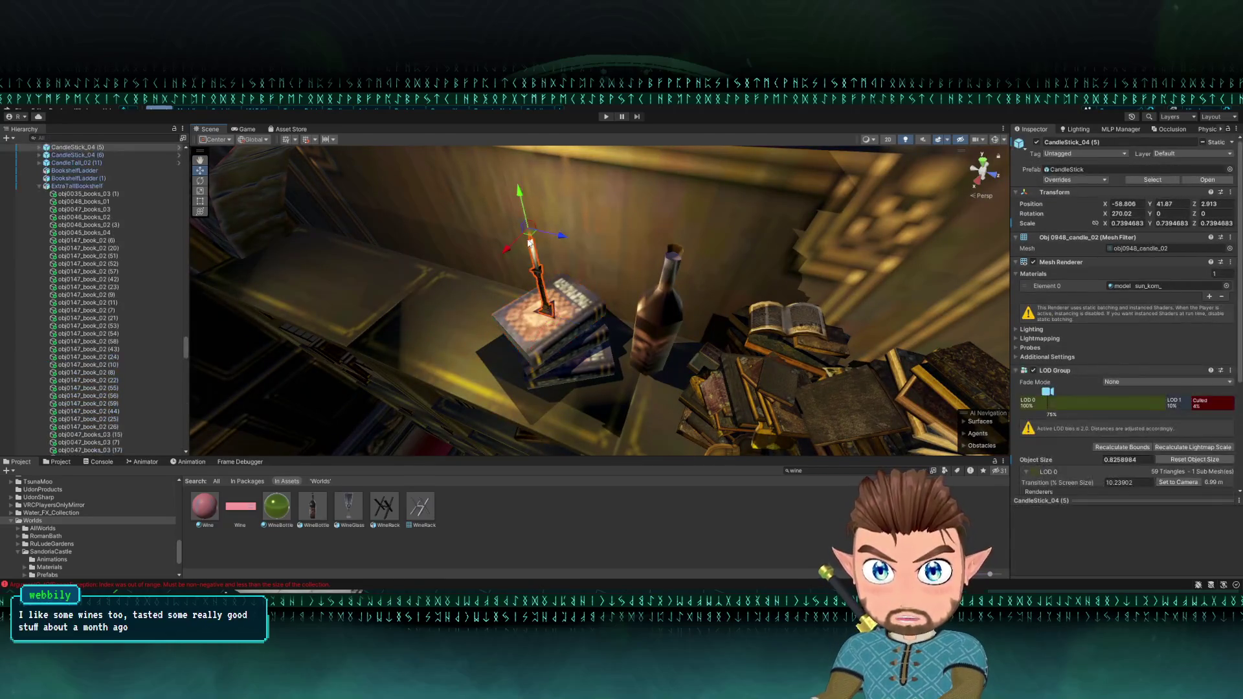
{"action": "left_click_drag", "start_coordinate": [518, 252], "coordinate": [503, 273]}
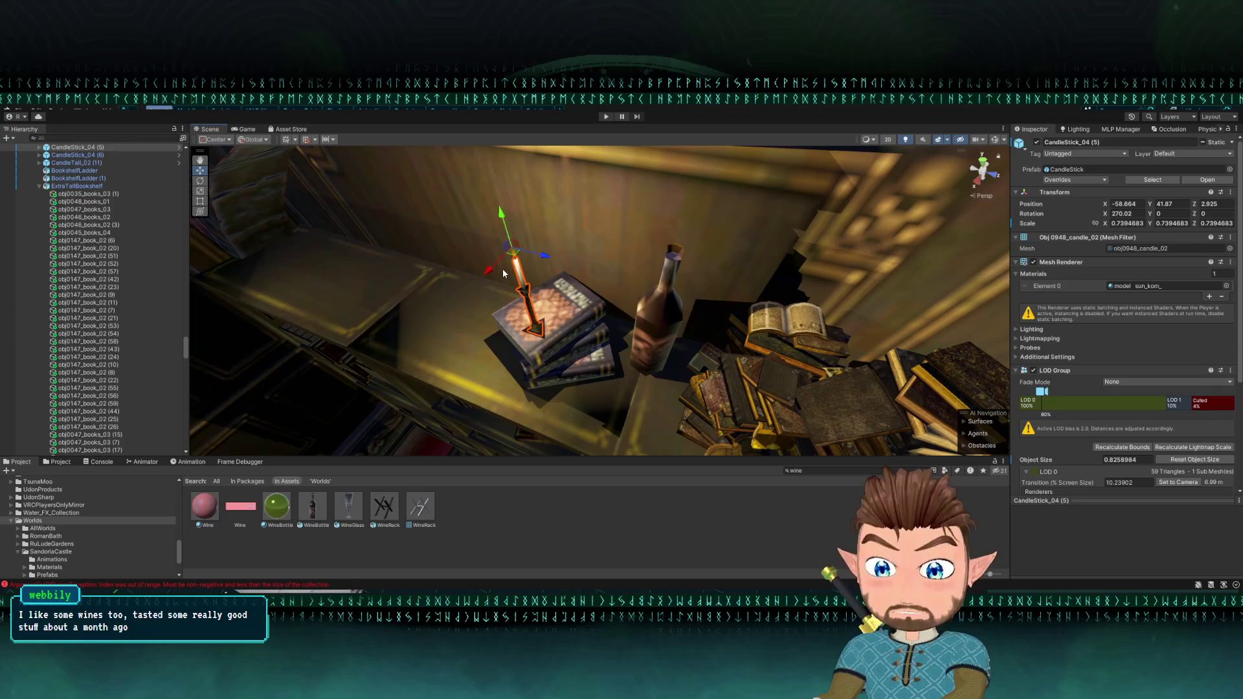
{"action": "key", "text": "e"}
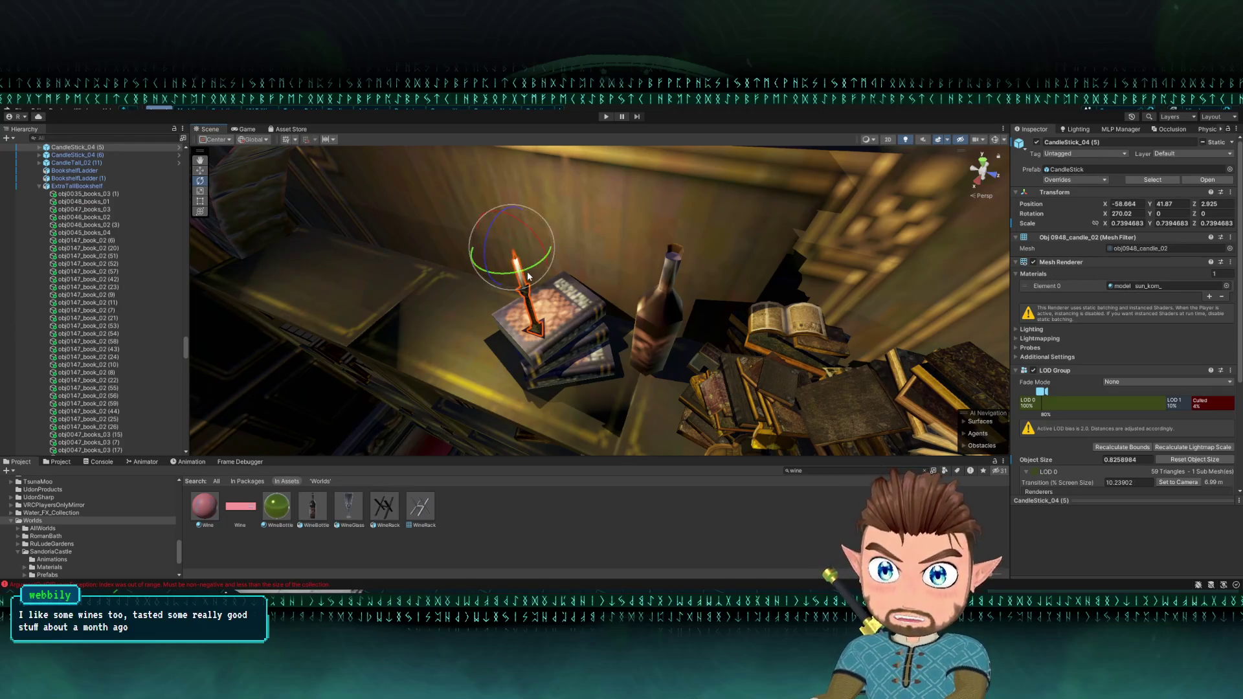
{"action": "mouse_move", "coordinate": [528, 272]}
{"action": "left_mouse_down"}
{"action": "mouse_move", "coordinate": [498, 283]}
{"action": "mouse_move", "coordinate": [512, 256]}
{"action": "mouse_move", "coordinate": [565, 305]}
{"action": "left_mouse_up"}
{"action": "key", "text": "w"}
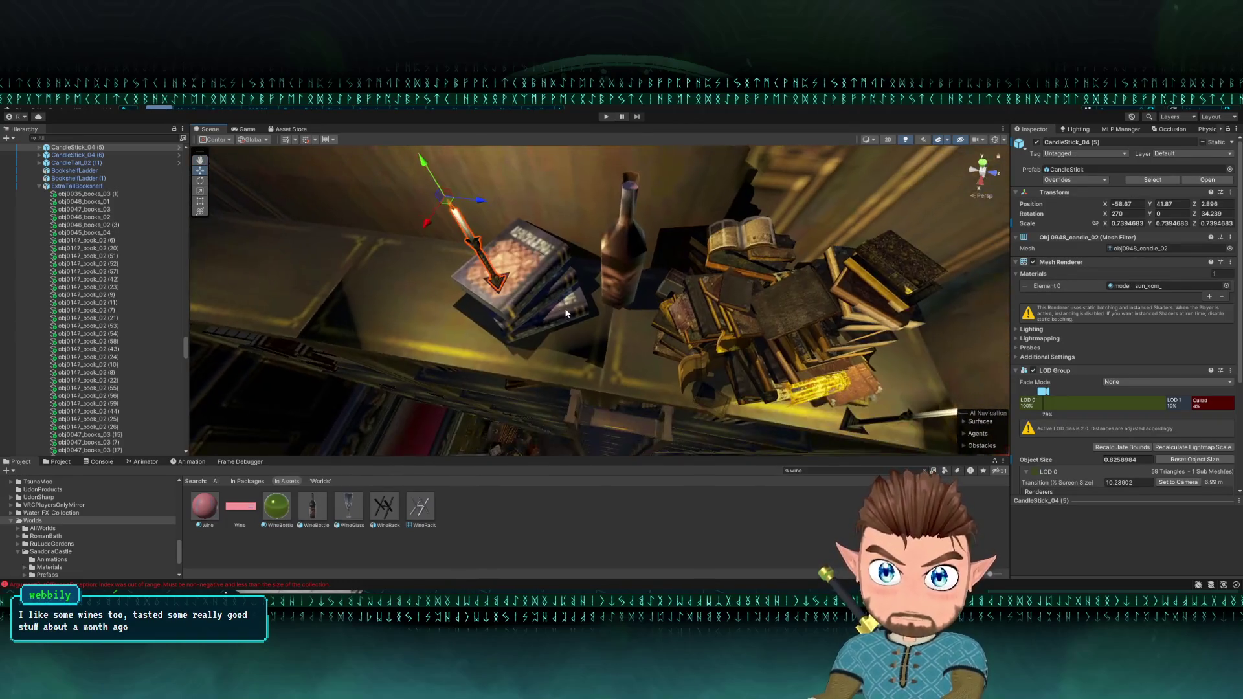
Step: Select the four books beneath the candlestick and rotate the pile
{"action": "left_click", "coordinate": [560, 290], "text": "shift"}
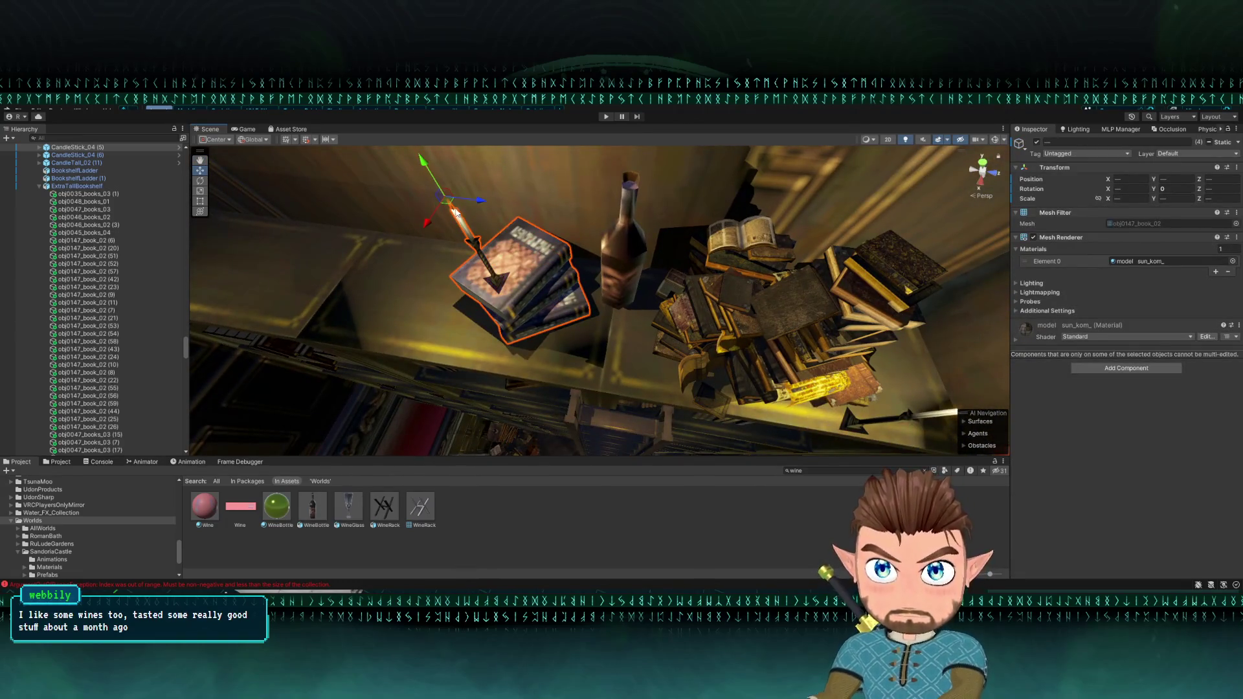
{"action": "left_click", "coordinate": [543, 273], "text": "shift"}
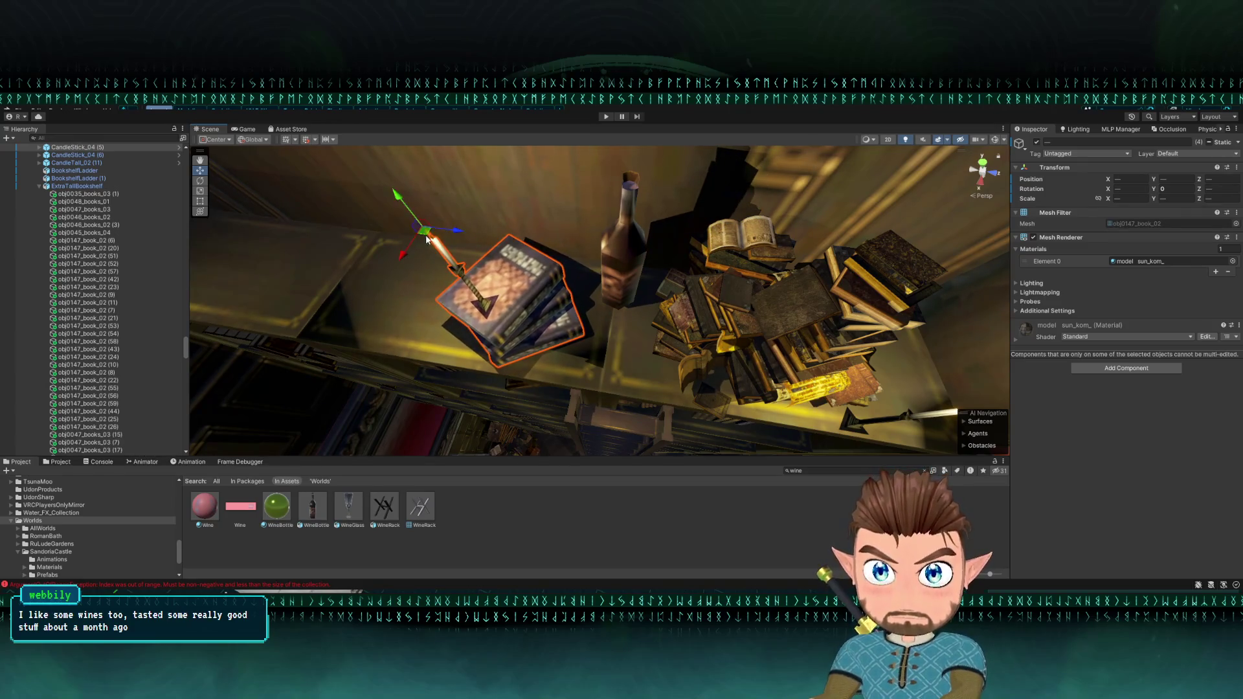
{"action": "key", "text": "e"}
{"action": "mouse_move", "coordinate": [443, 249]}
{"action": "left_mouse_down"}
{"action": "mouse_move", "coordinate": [418, 261]}
{"action": "mouse_move", "coordinate": [454, 285]}
{"action": "left_mouse_up"}
Step: Shift the candlestick slightly on the books, then maximize the Scene view
{"action": "left_click", "coordinate": [479, 306]}
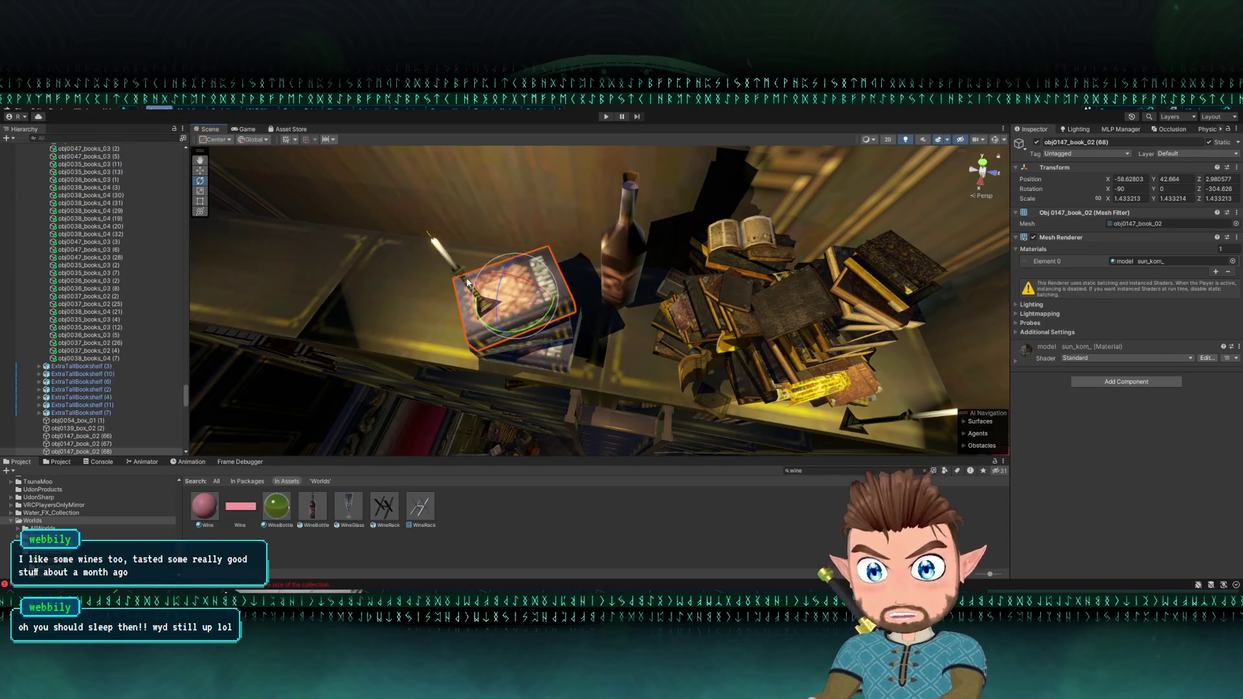
{"action": "left_click", "coordinate": [422, 242]}
{"action": "key", "text": "w"}
{"action": "mouse_move", "coordinate": [422, 242]}
{"action": "left_mouse_down"}
{"action": "mouse_move", "coordinate": [434, 233]}
{"action": "mouse_move", "coordinate": [541, 264]}
{"action": "mouse_move", "coordinate": [552, 202]}
{"action": "mouse_move", "coordinate": [460, 291]}
{"action": "mouse_move", "coordinate": [471, 257]}
{"action": "mouse_move", "coordinate": [620, 306]}
{"action": "mouse_move", "coordinate": [1015, 298]}
{"action": "mouse_move", "coordinate": [808, 300]}
{"action": "mouse_move", "coordinate": [837, 304]}
{"action": "mouse_move", "coordinate": [805, 350]}
{"action": "mouse_move", "coordinate": [780, 322]}
{"action": "left_mouse_up"}
{"action": "left_click", "coordinate": [459, 294]}
{"action": "key", "text": "shift+space"}
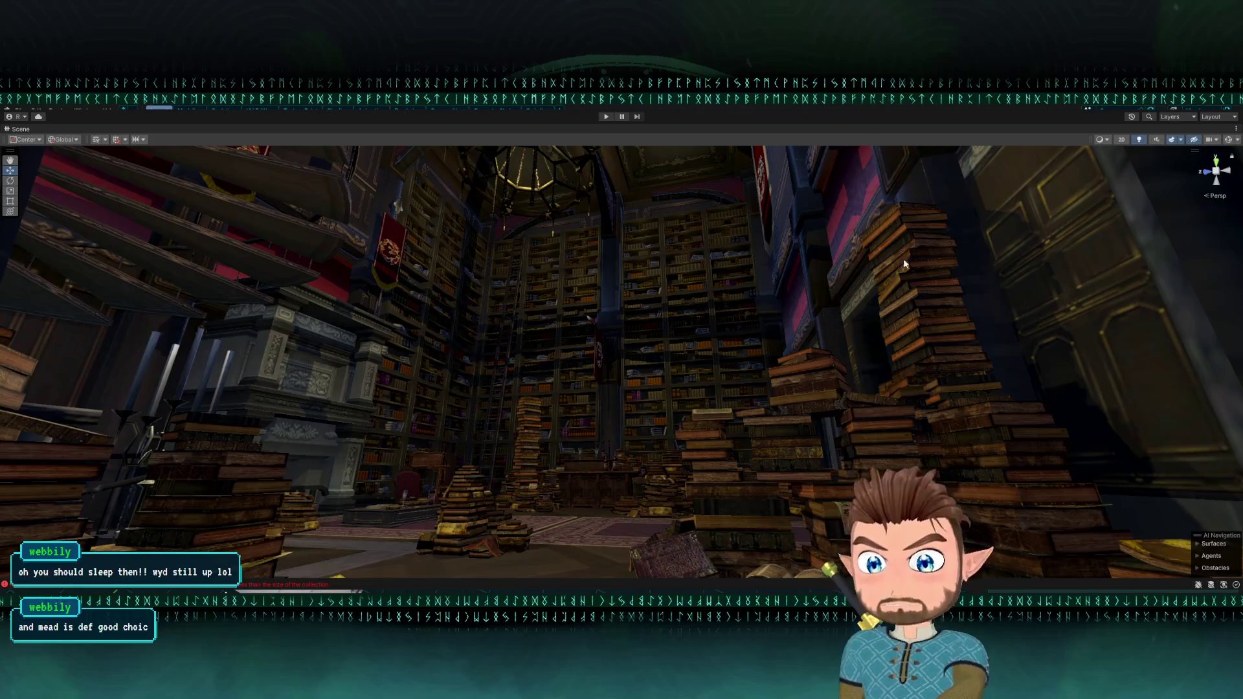
{"action": "scroll", "coordinate": [689, 332], "scroll_direction": "up", "scroll_amount": 3}
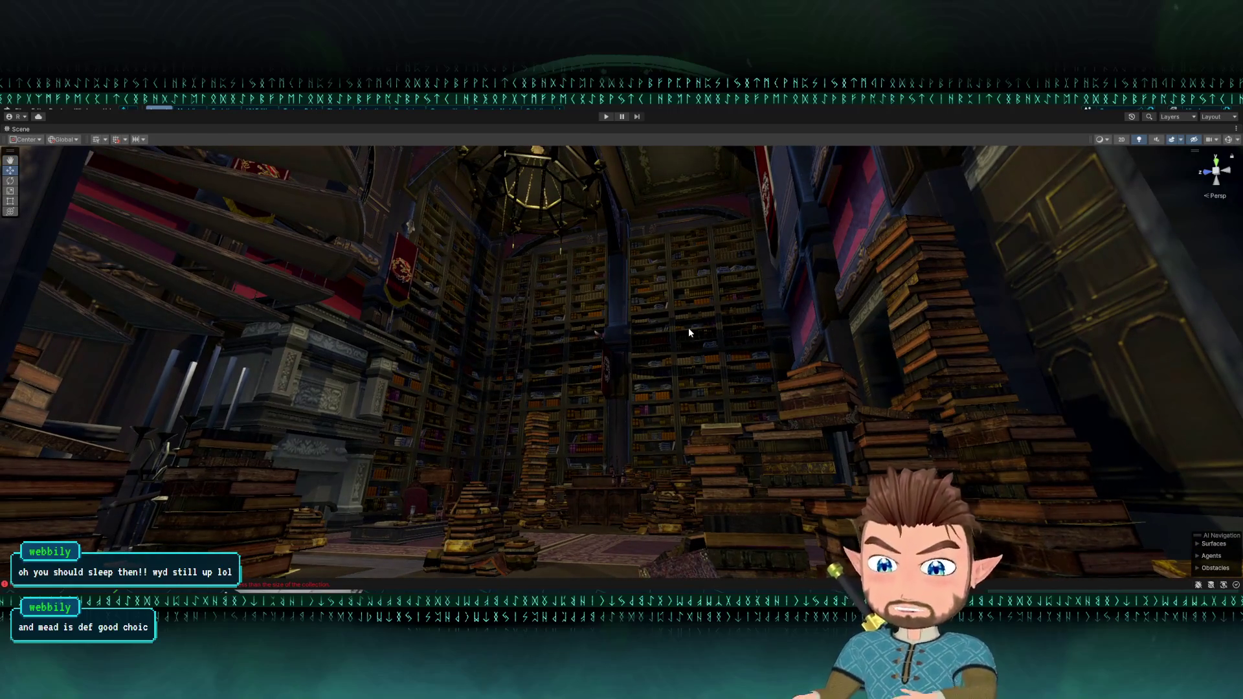